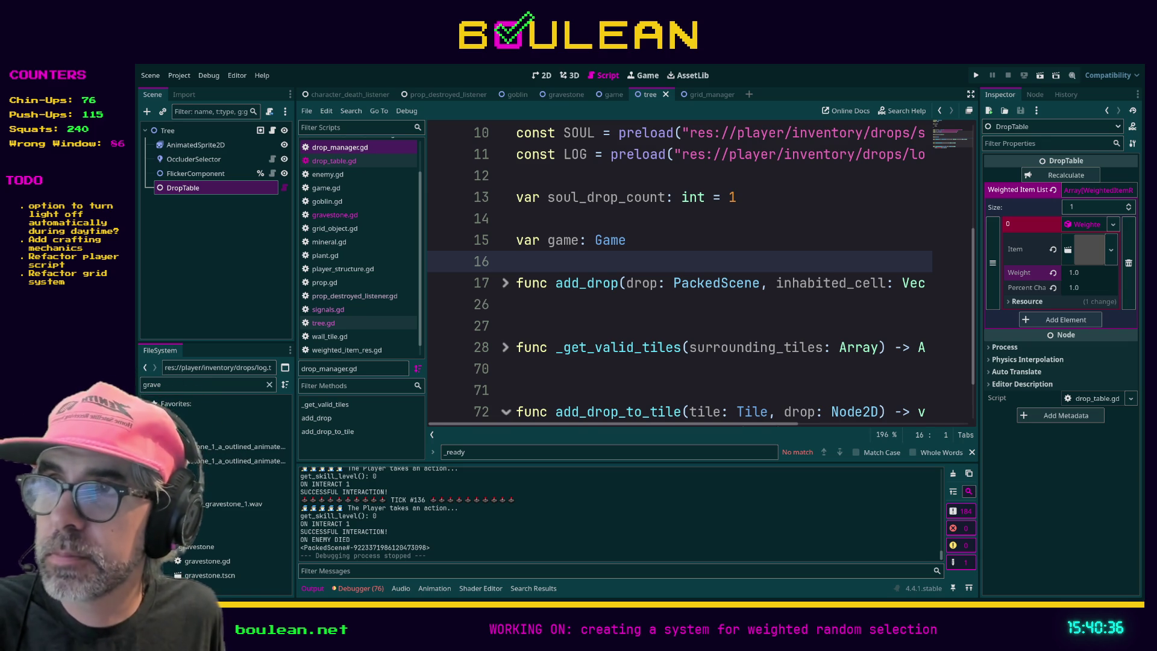
- Run the project from drop_manager.gd with F5 to test item drops
left_click(644, 391)
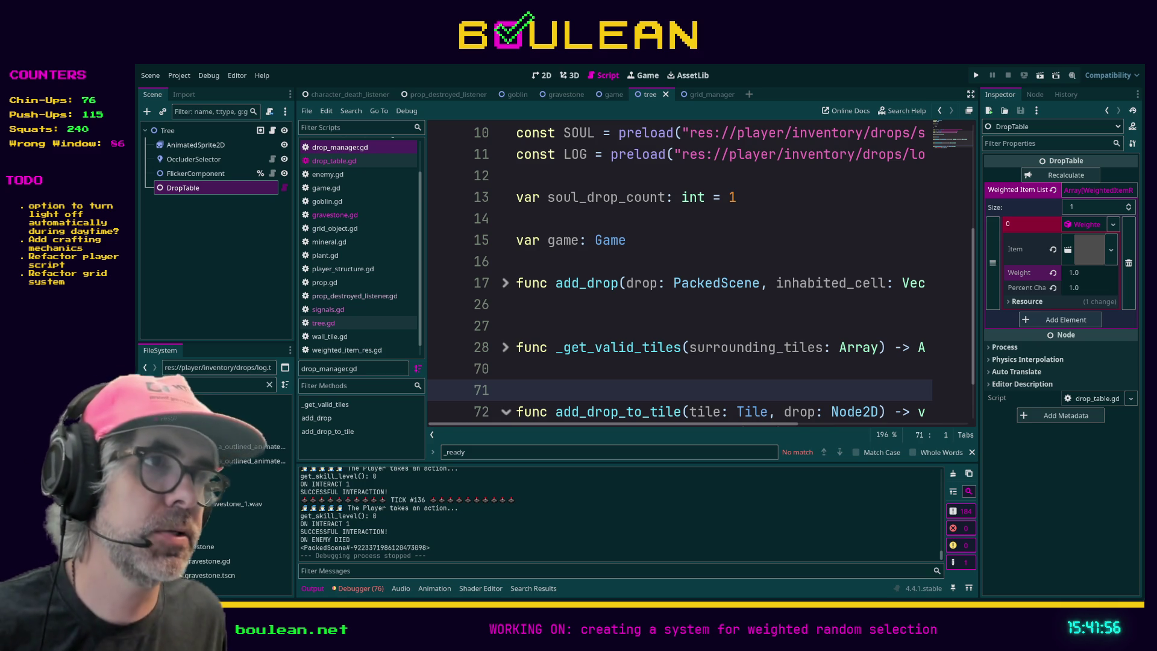
left_click(651, 313)
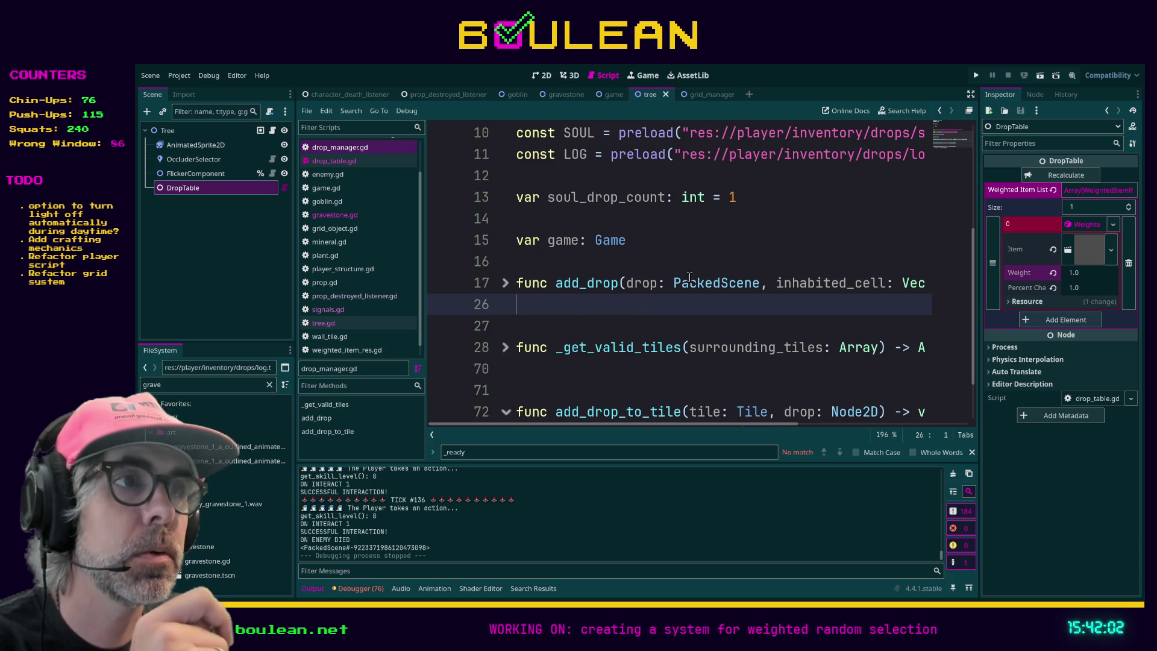
left_click(589, 323)
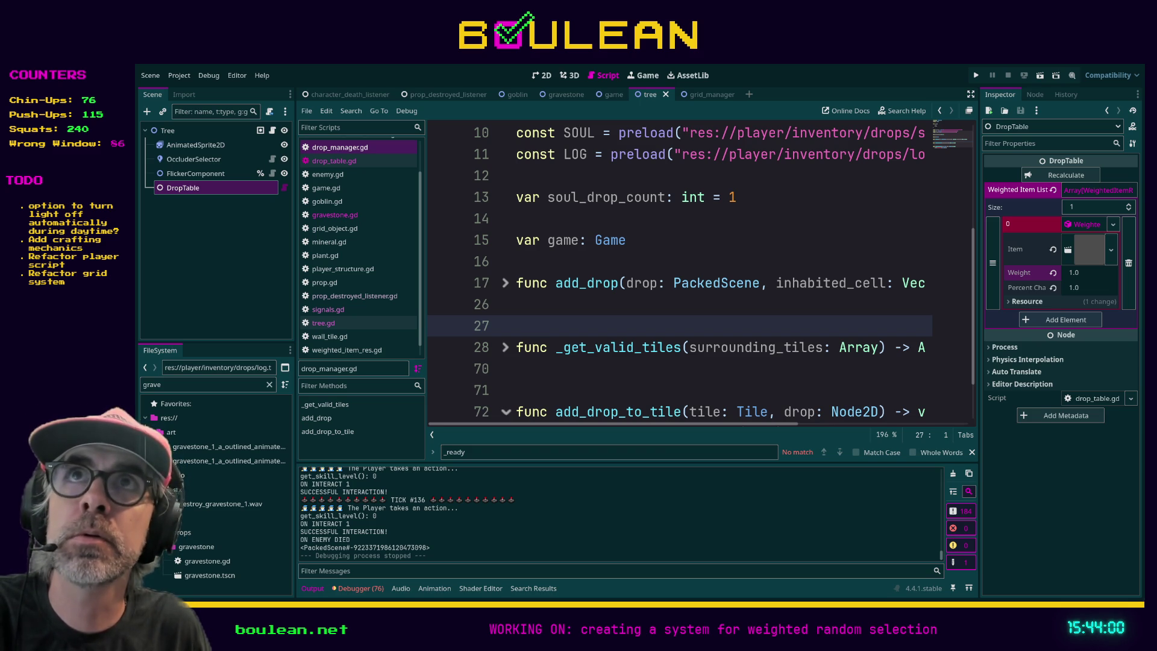
left_click(608, 375)
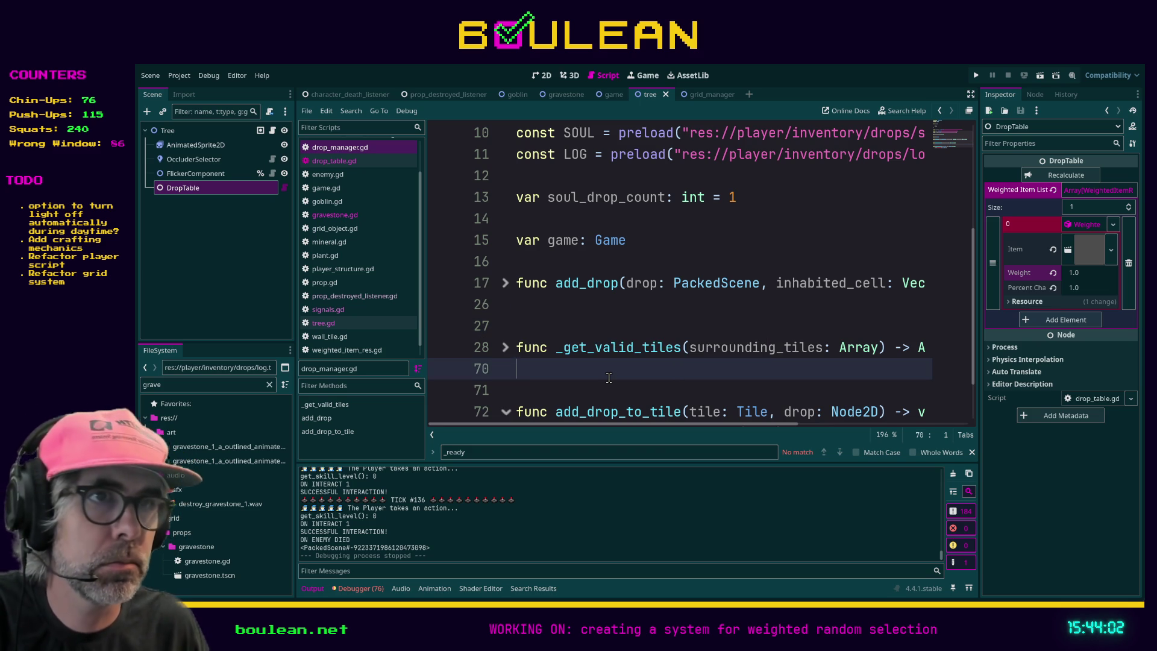
left_click(567, 384)
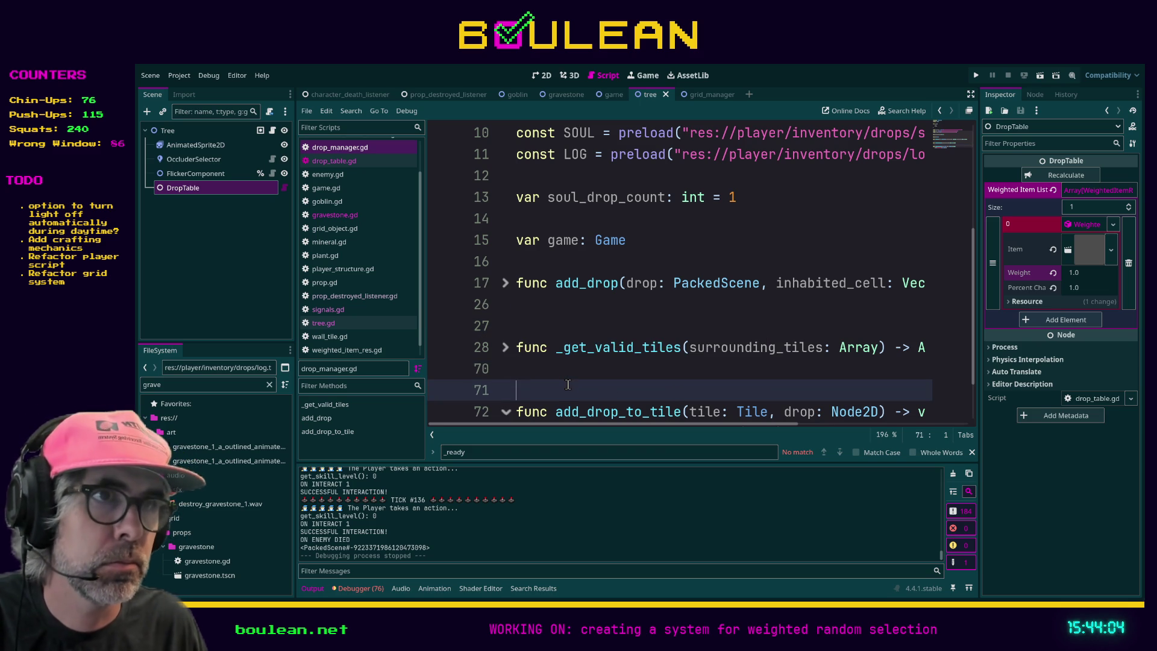
key("F5")
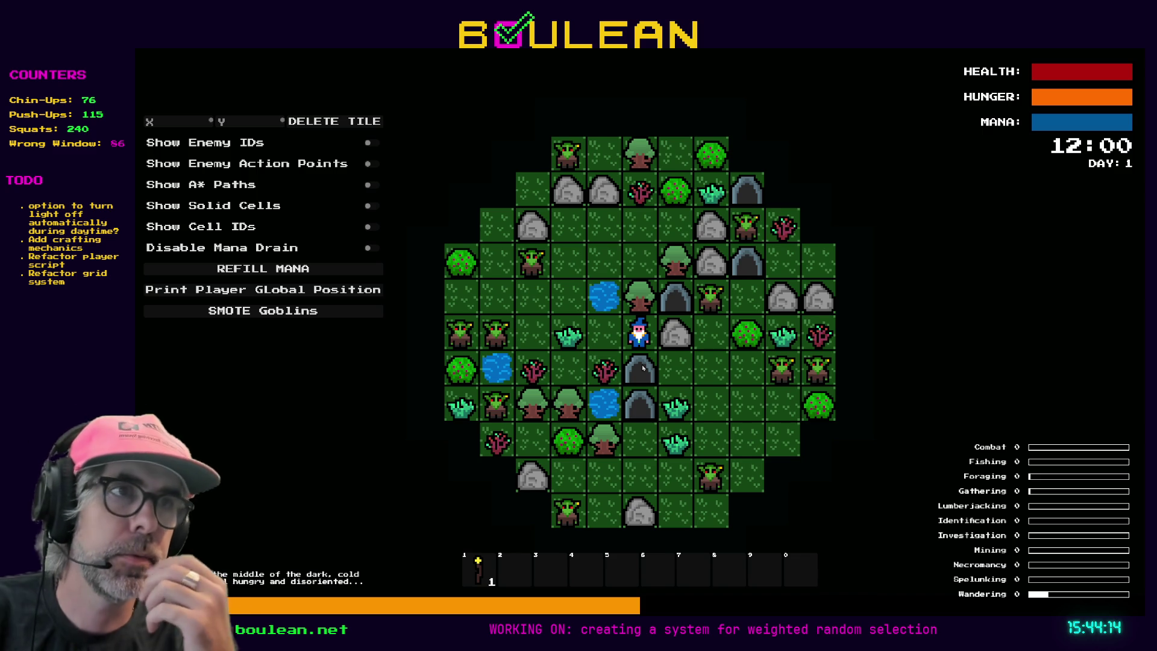
- Chop the sapling, the goblin, the gravestone for Souls and several grass tufts
key("Left")
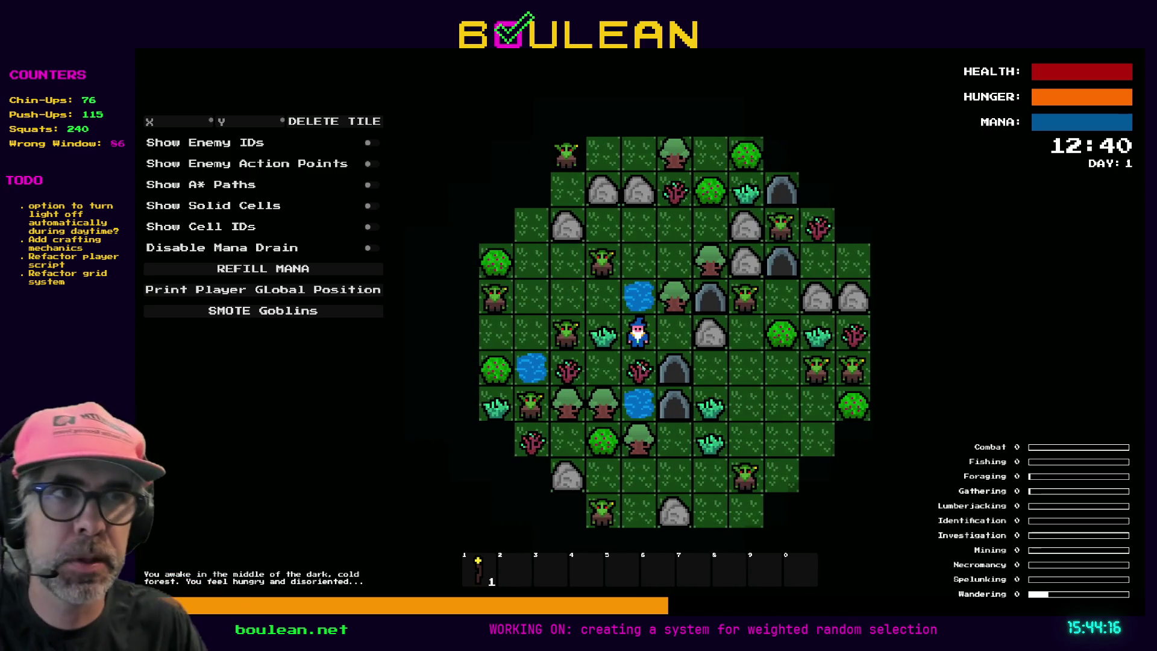
key("Down")
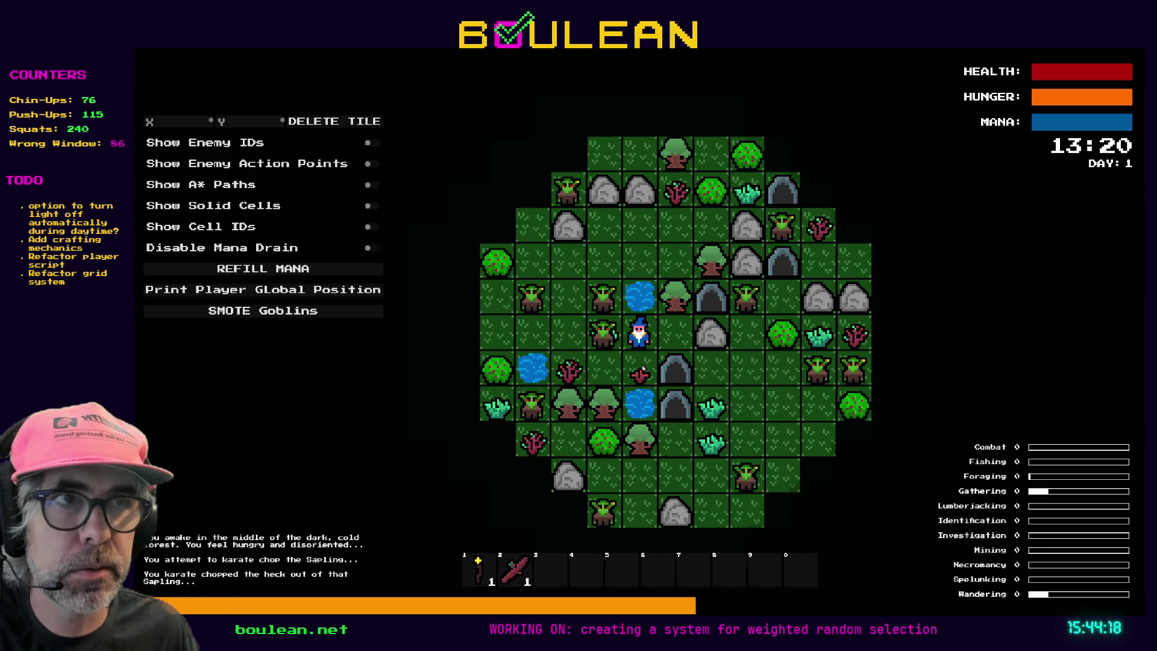
key("Left")
key("Left")
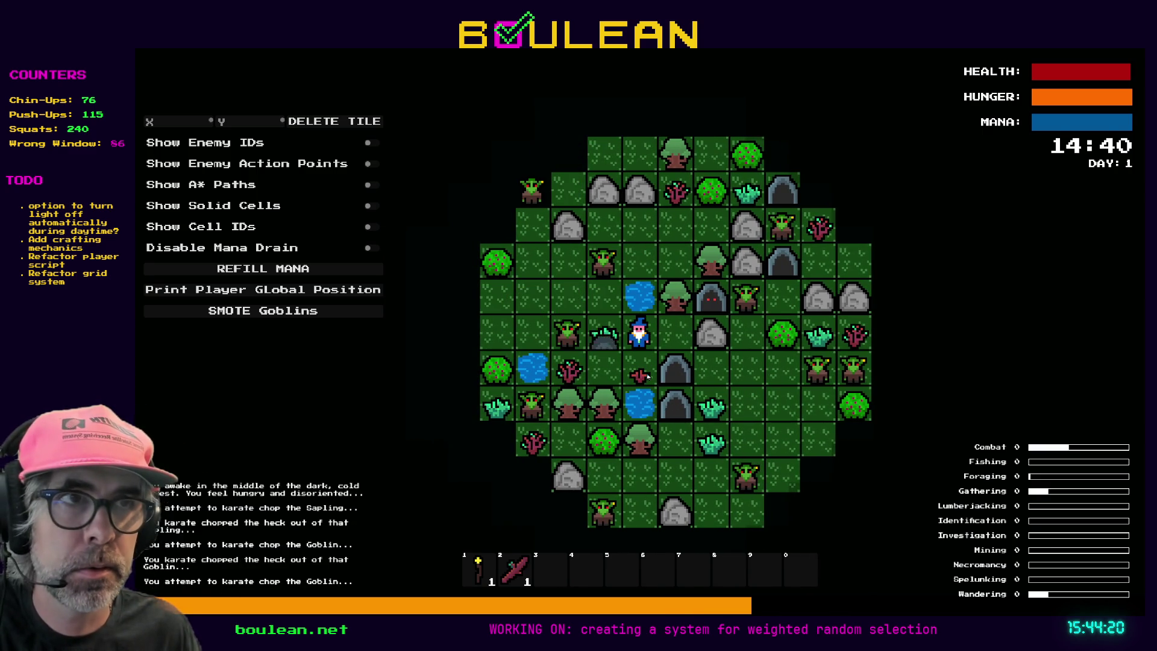
key("Left")
key("Left")
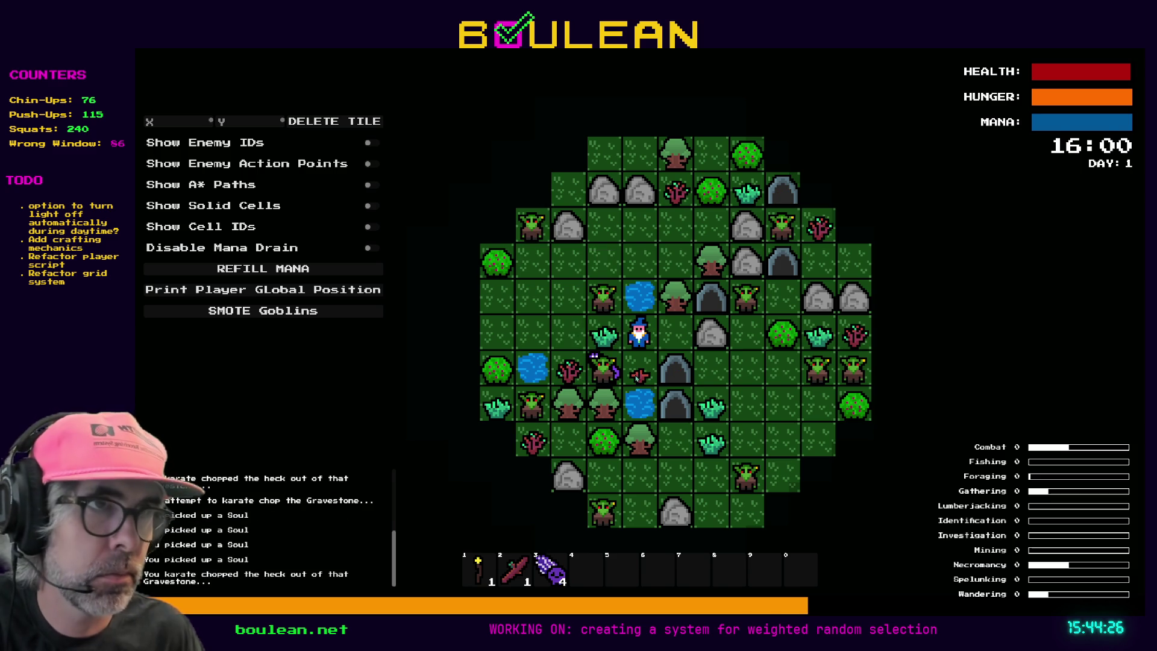
key("Left")
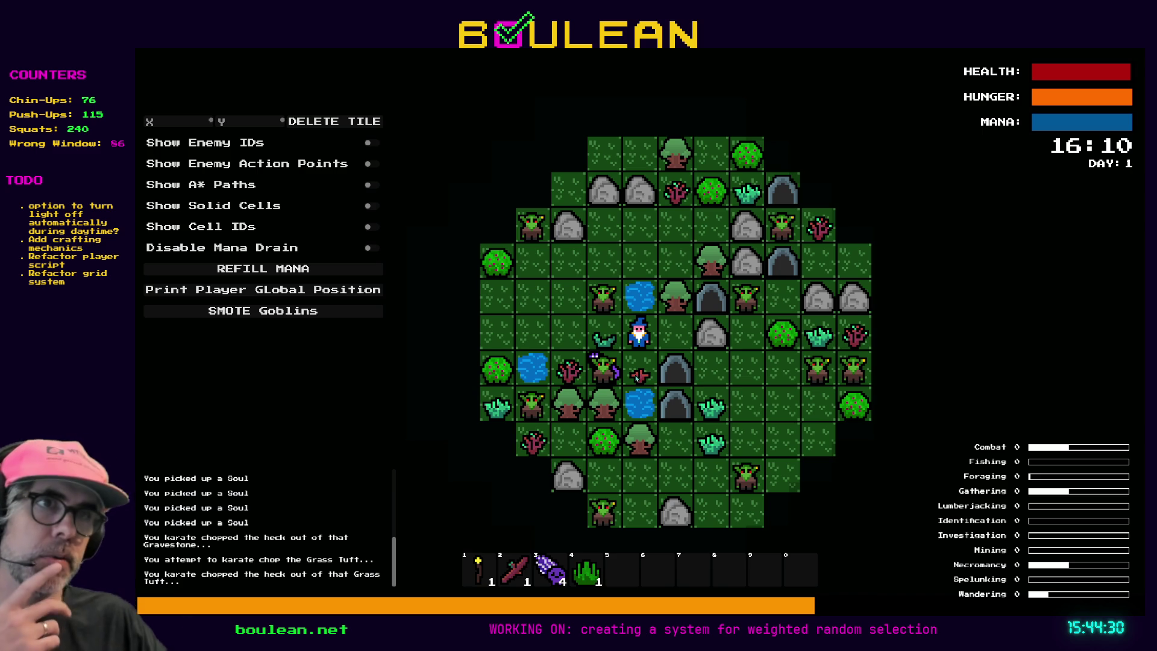
key("Left")
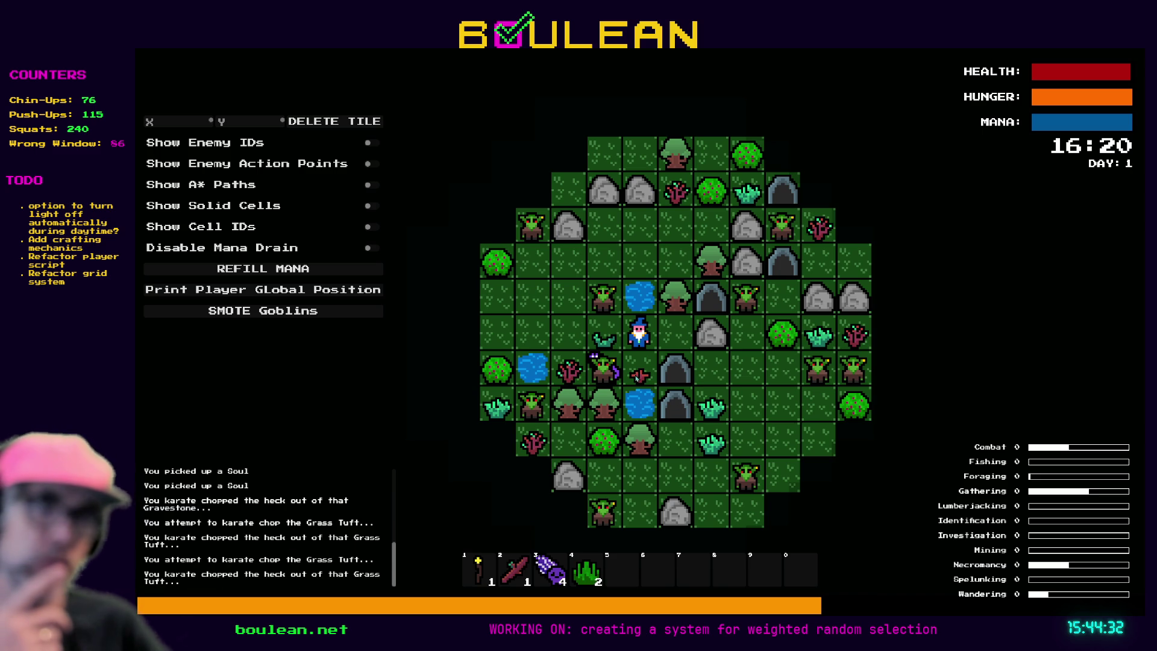
key("Left")
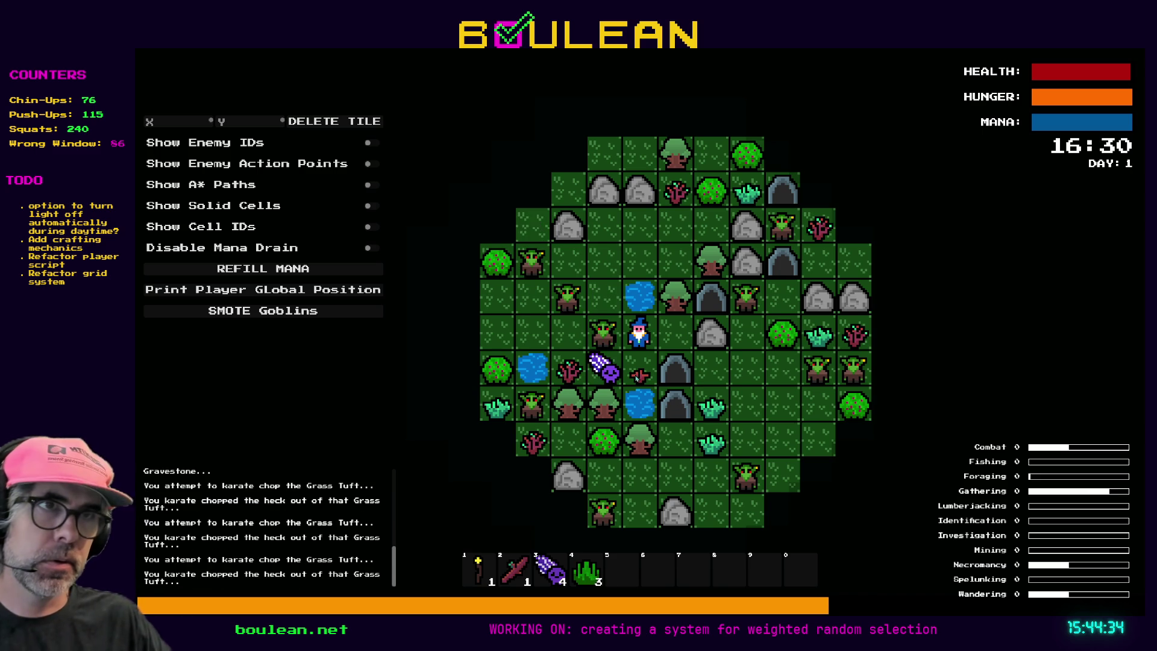
- Walk the wizard around the map, then stop the game and return to line 70
key("Right")
key("Right")
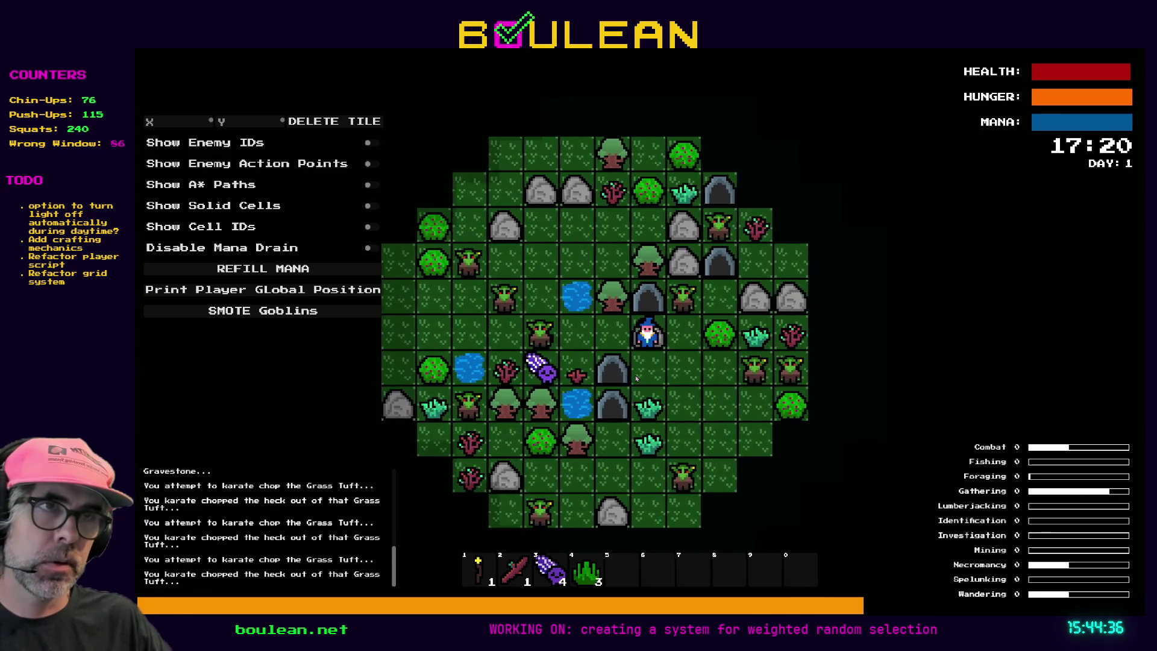
key("Right")
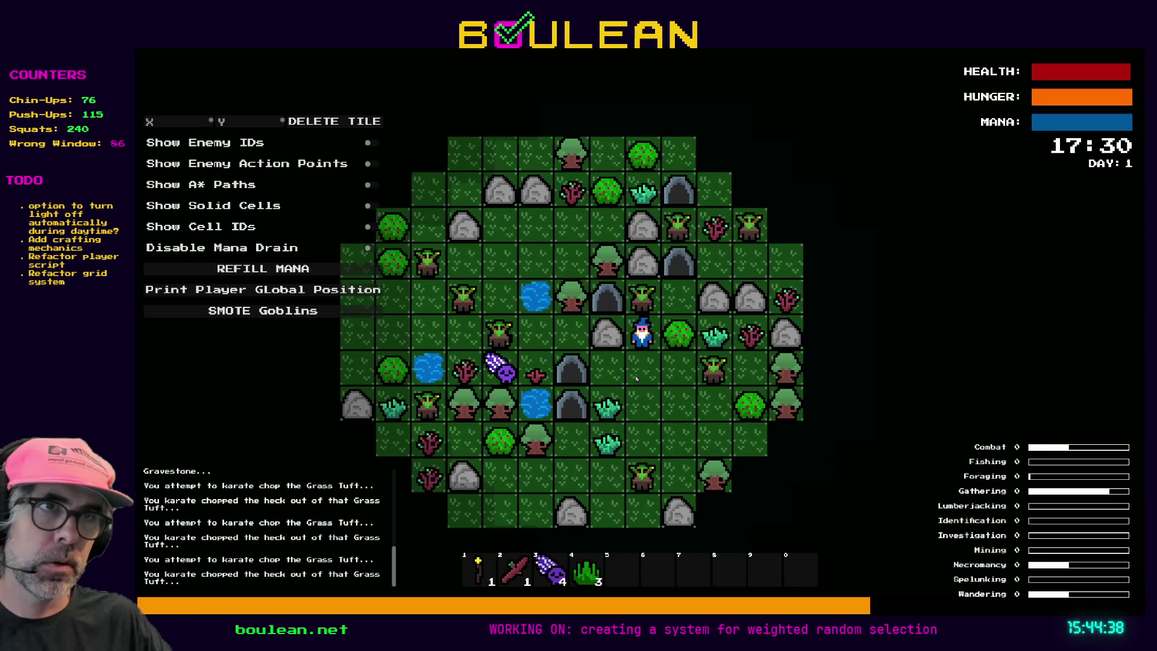
key("Down")
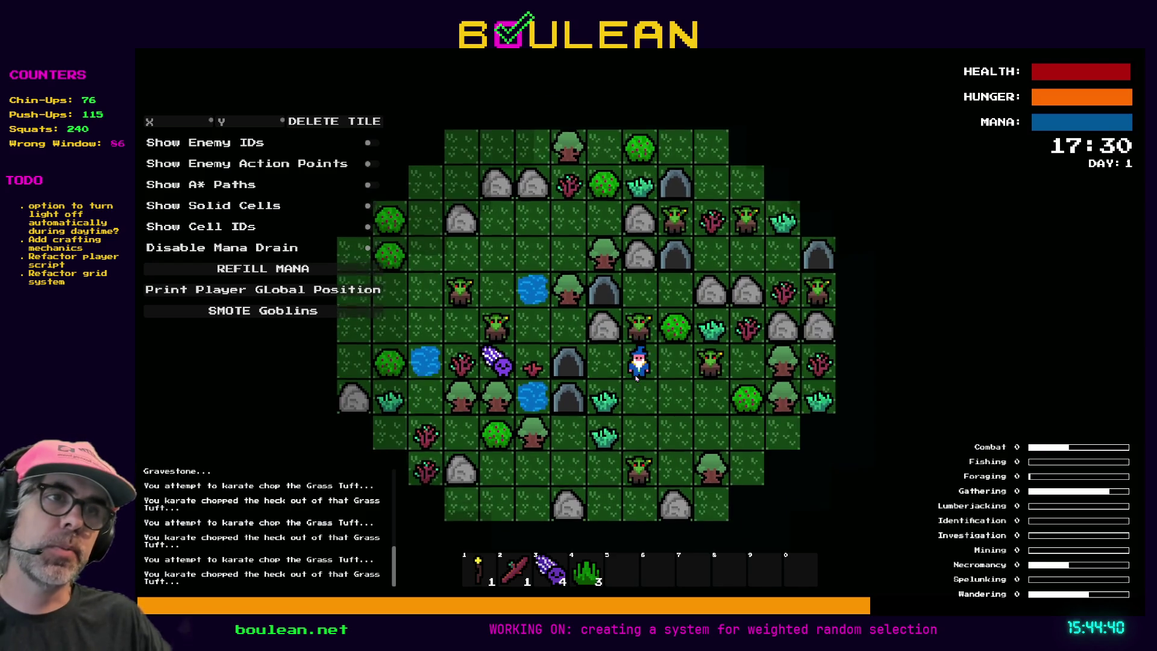
key("Down")
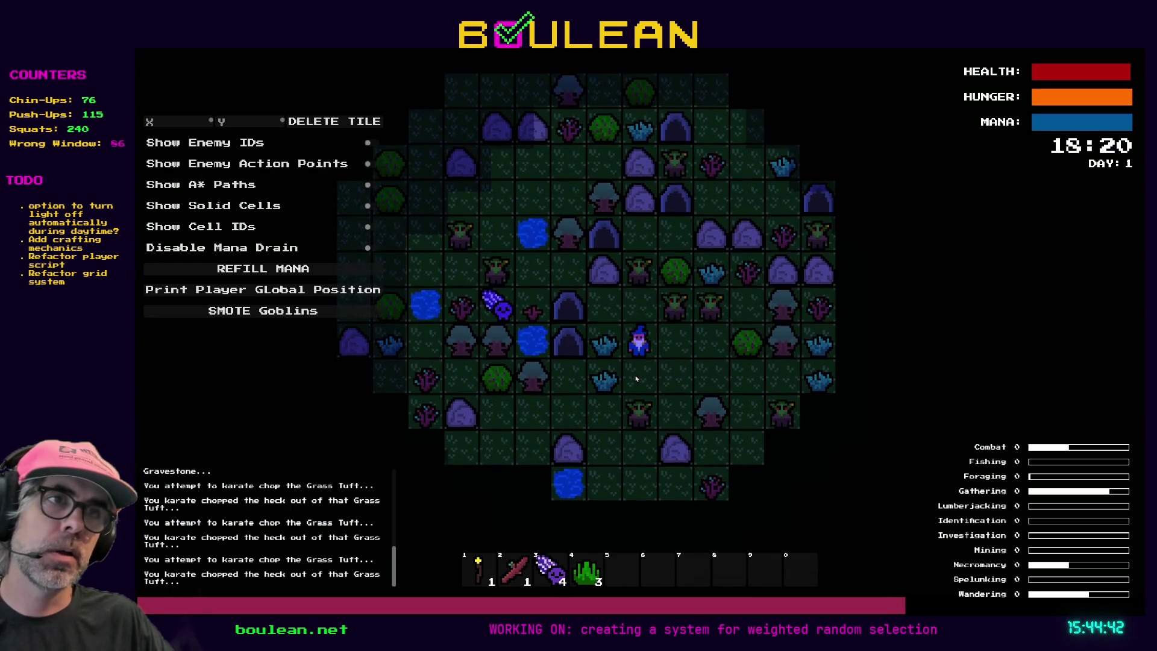
key("Down")
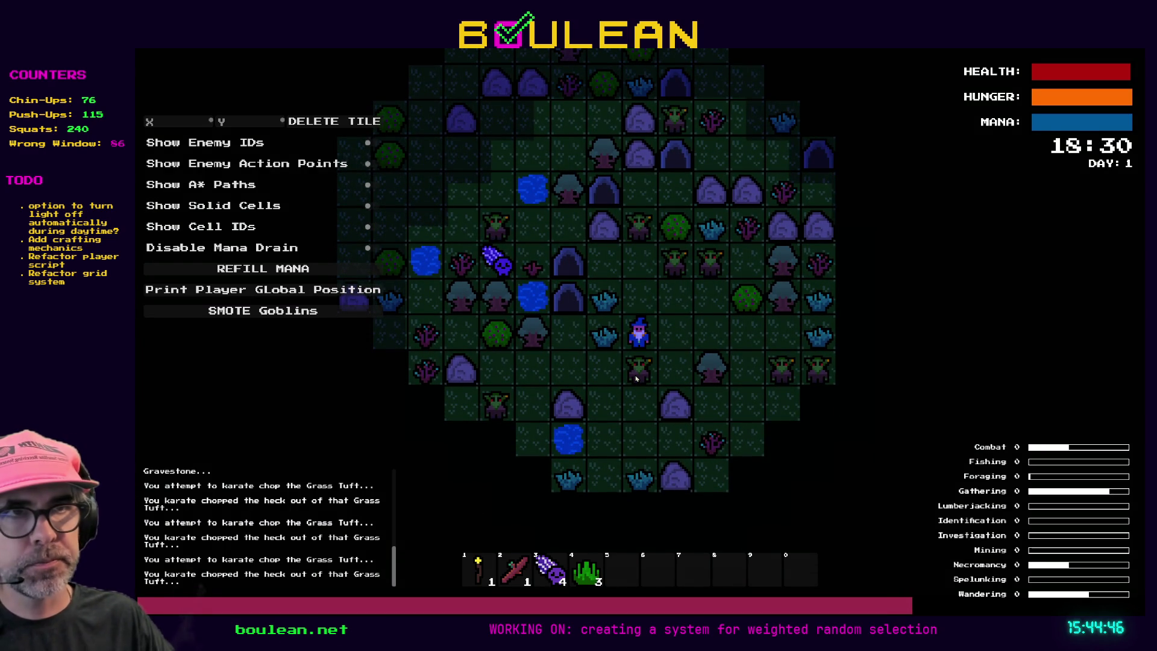
key("Left")
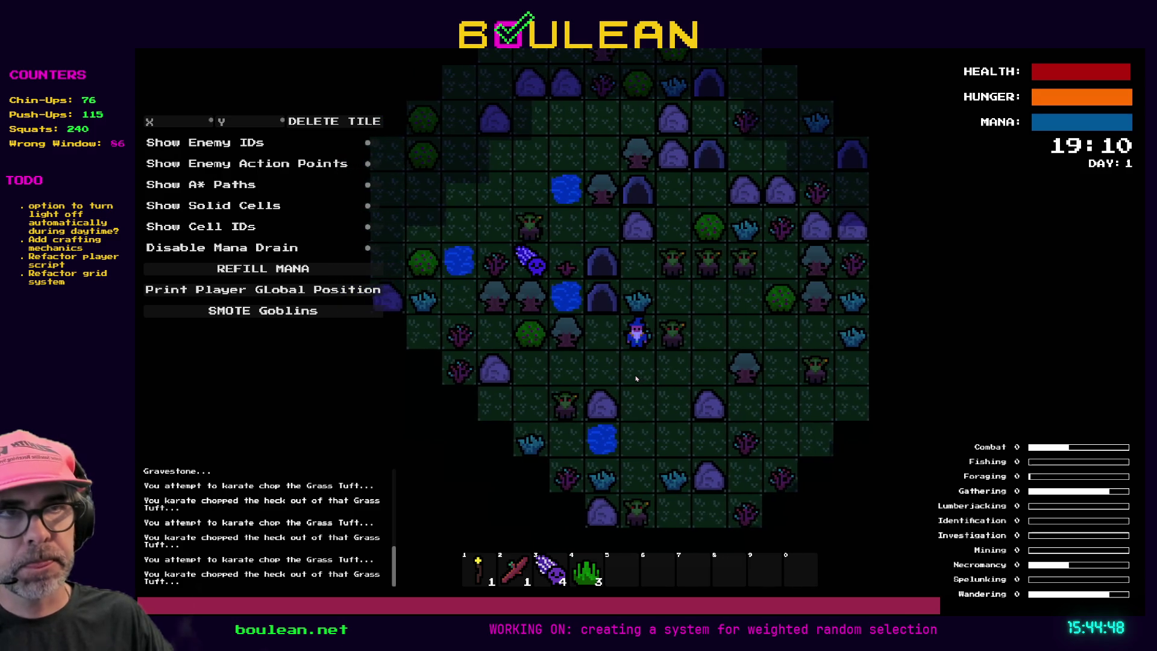
key("Left")
key("Left")
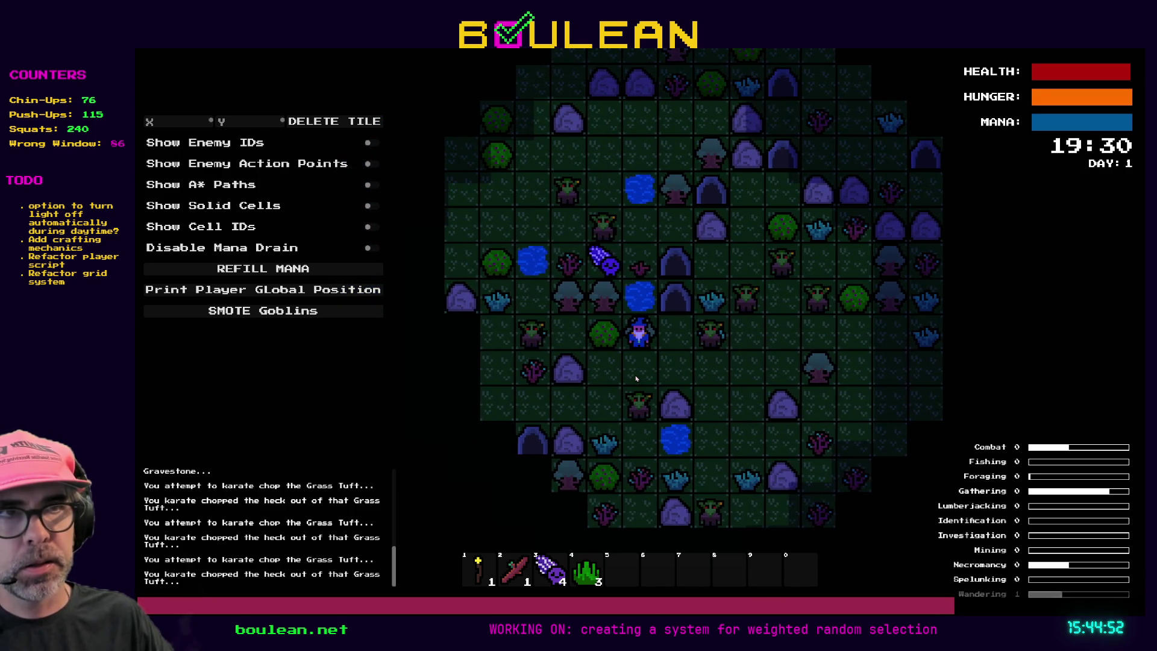
key("Down")
key("Up")
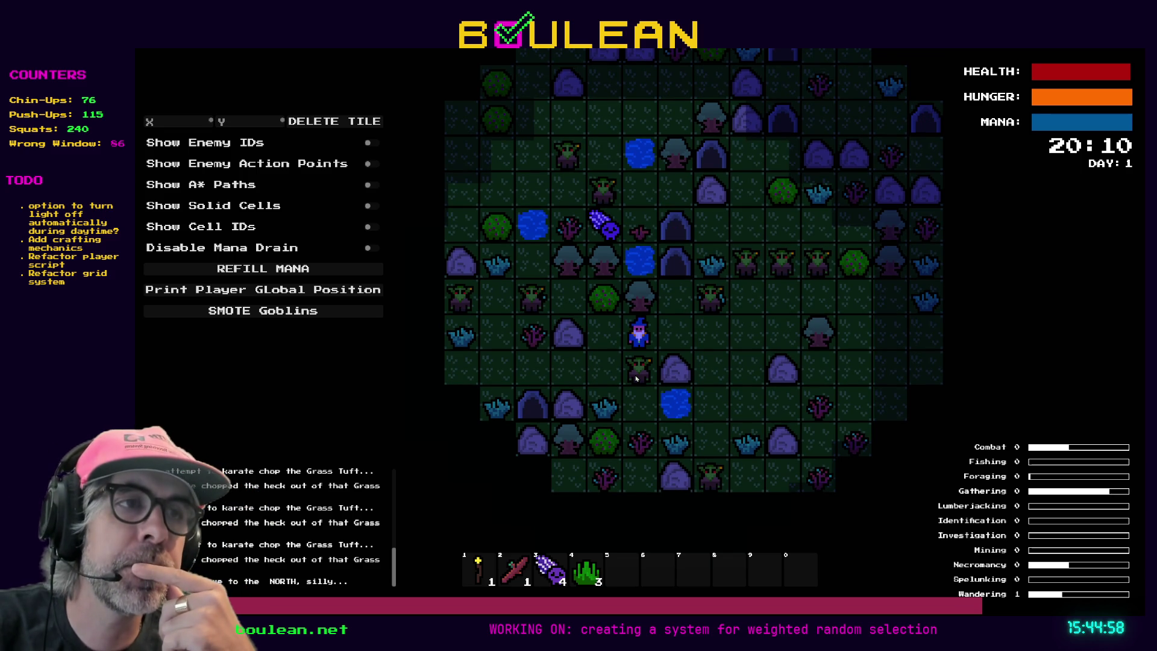
key("F8")
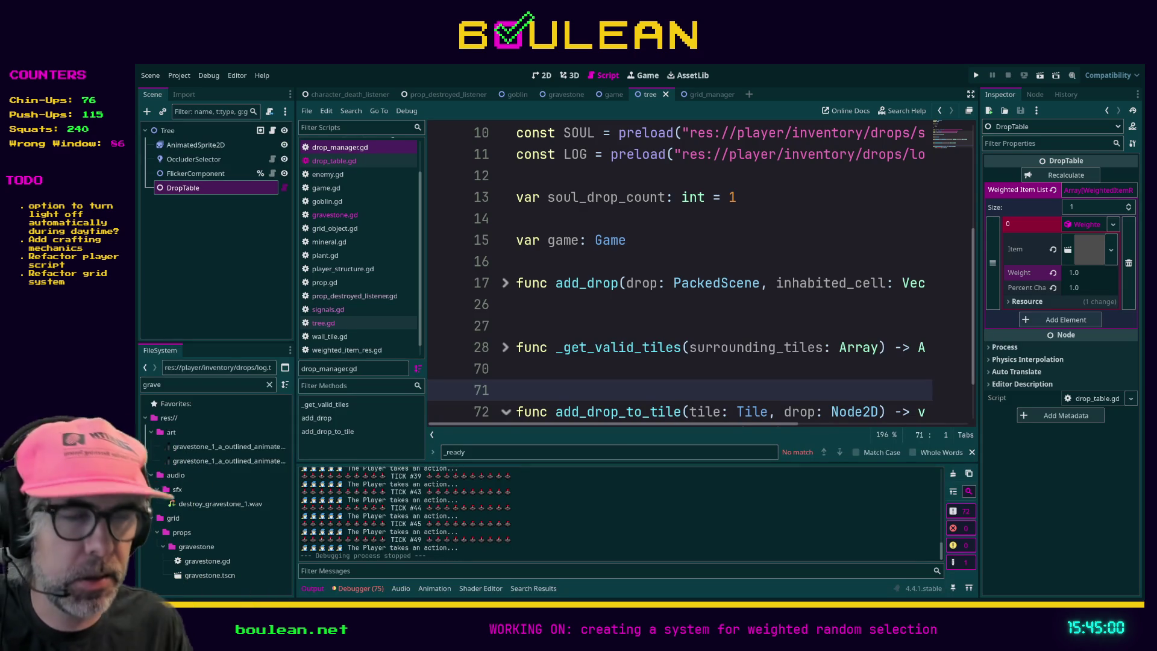
left_click(635, 376)
- Relaunch the game and chop the sapling, goblin and gravestone to the wizard's right
key("F5")
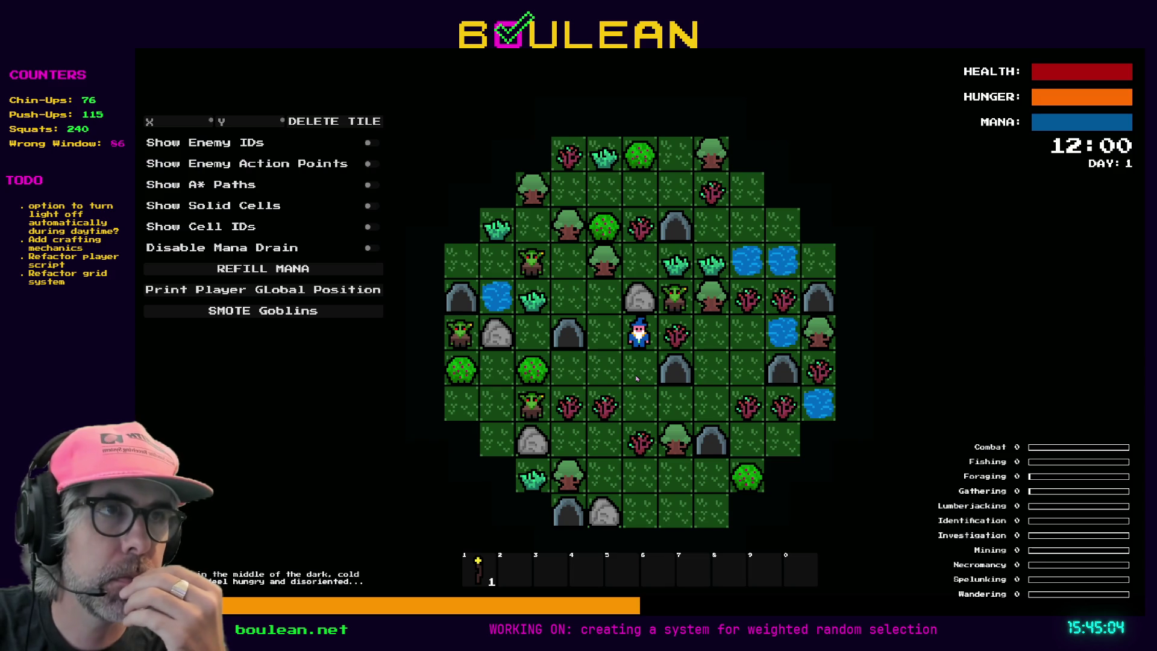
key("Right")
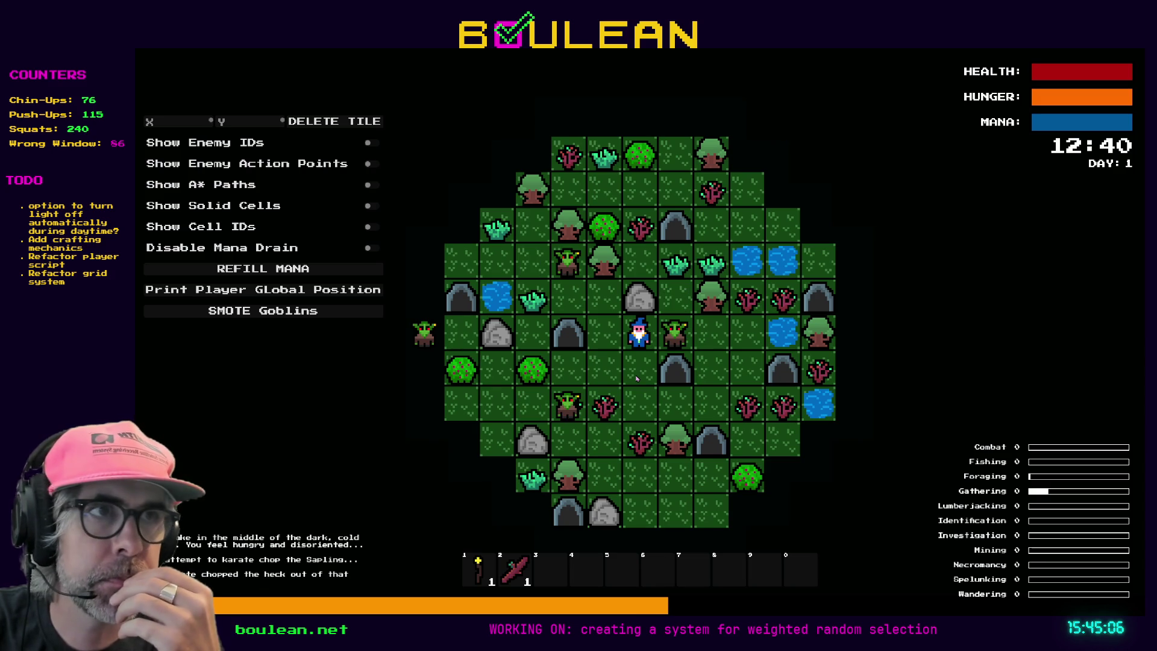
key("Right")
key("Right")
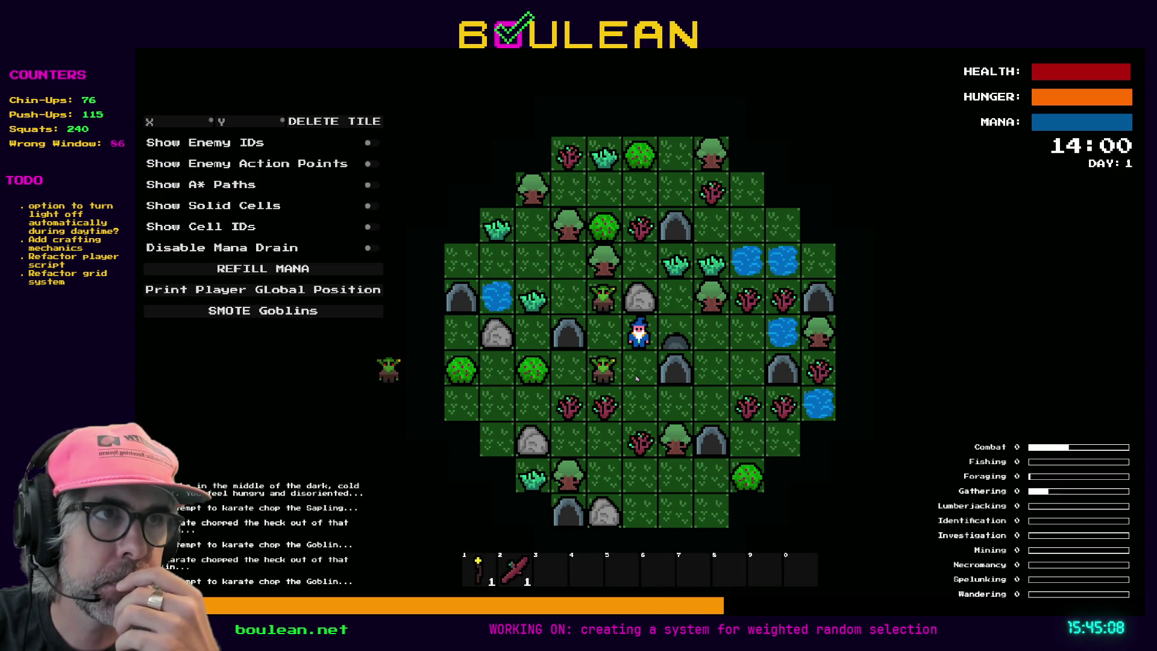
key("Right")
key("Right")
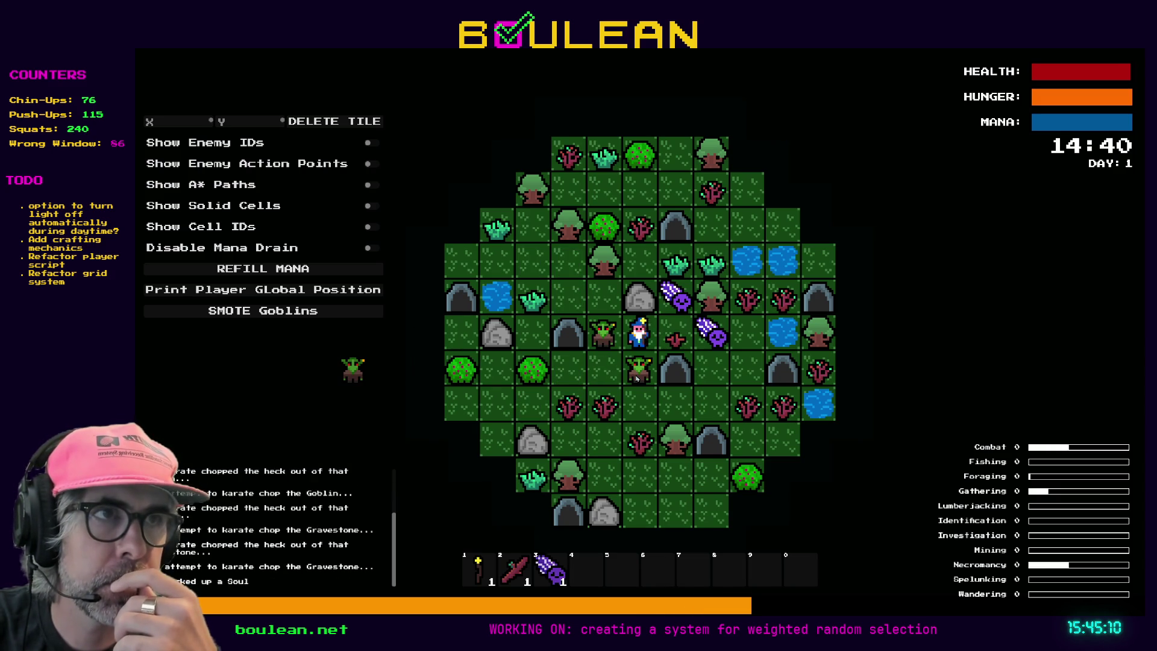
key("Right")
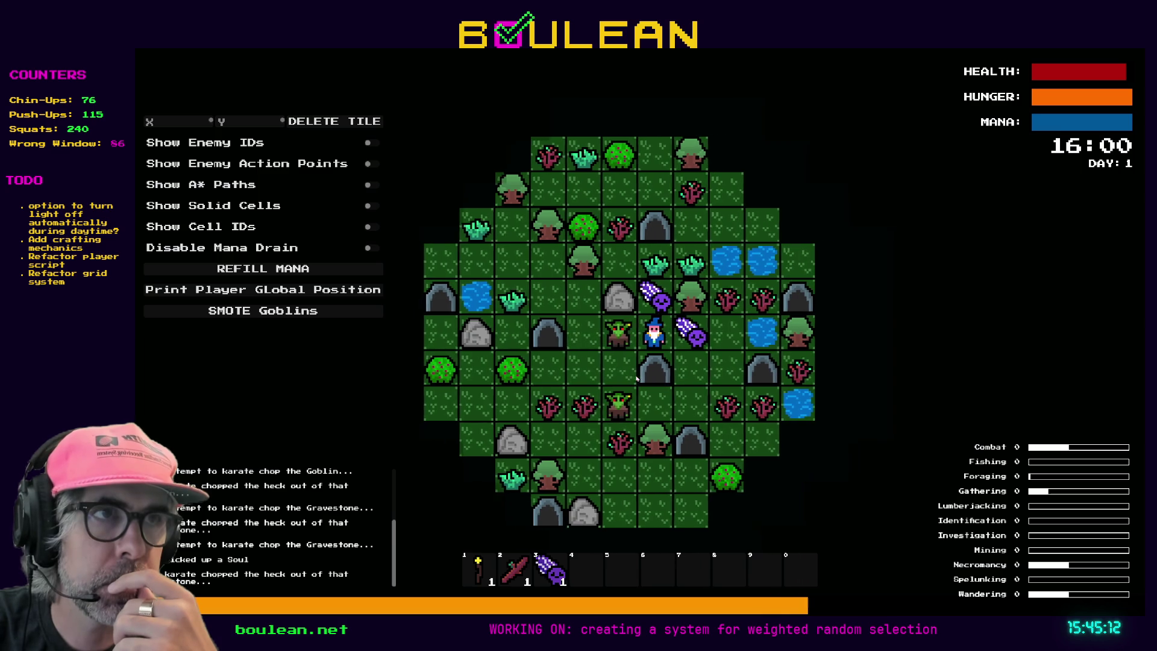
key("Right")
- Attack the goblins and gravestone on the left to collect Souls, then stop the game
key("Left")
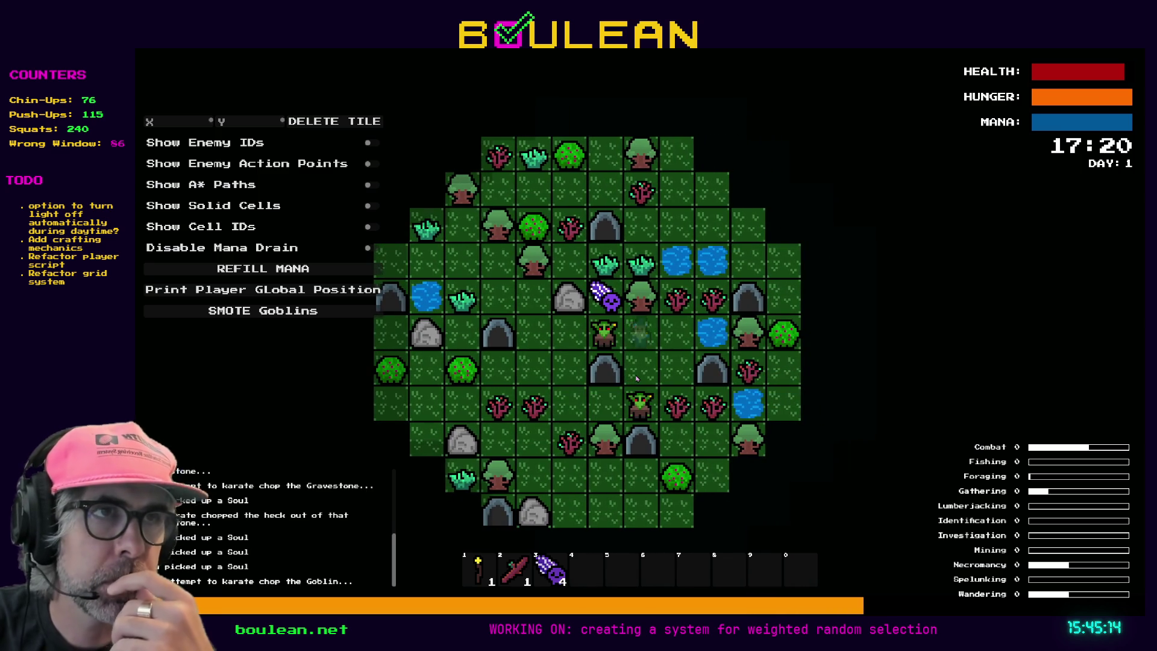
key("Left")
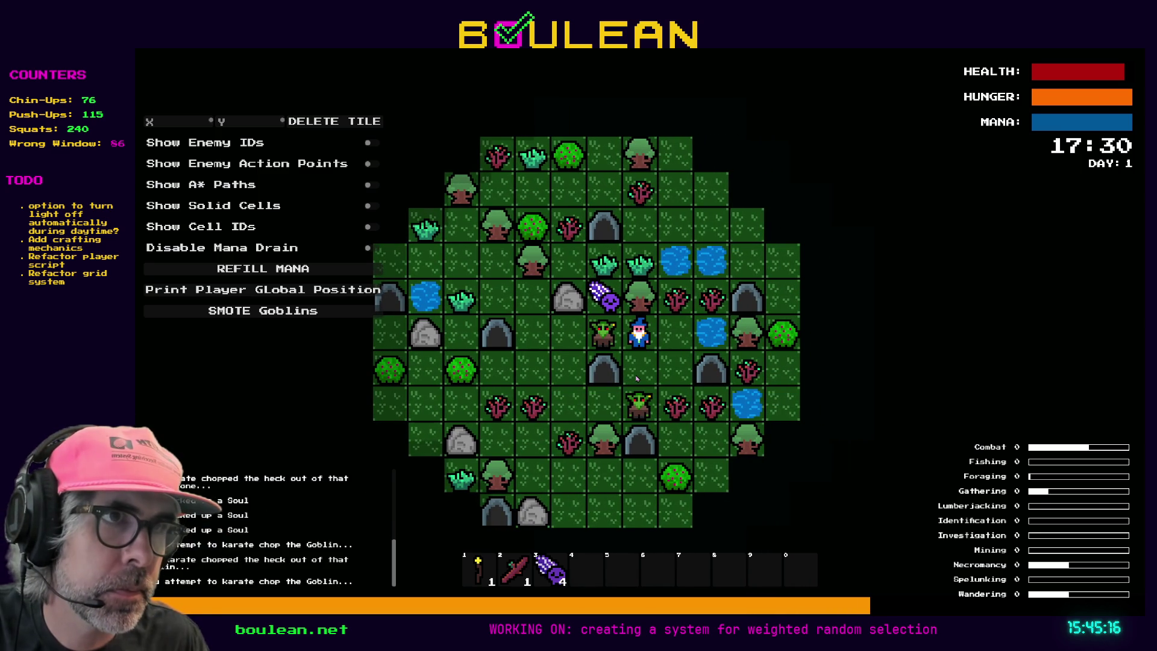
key("Left")
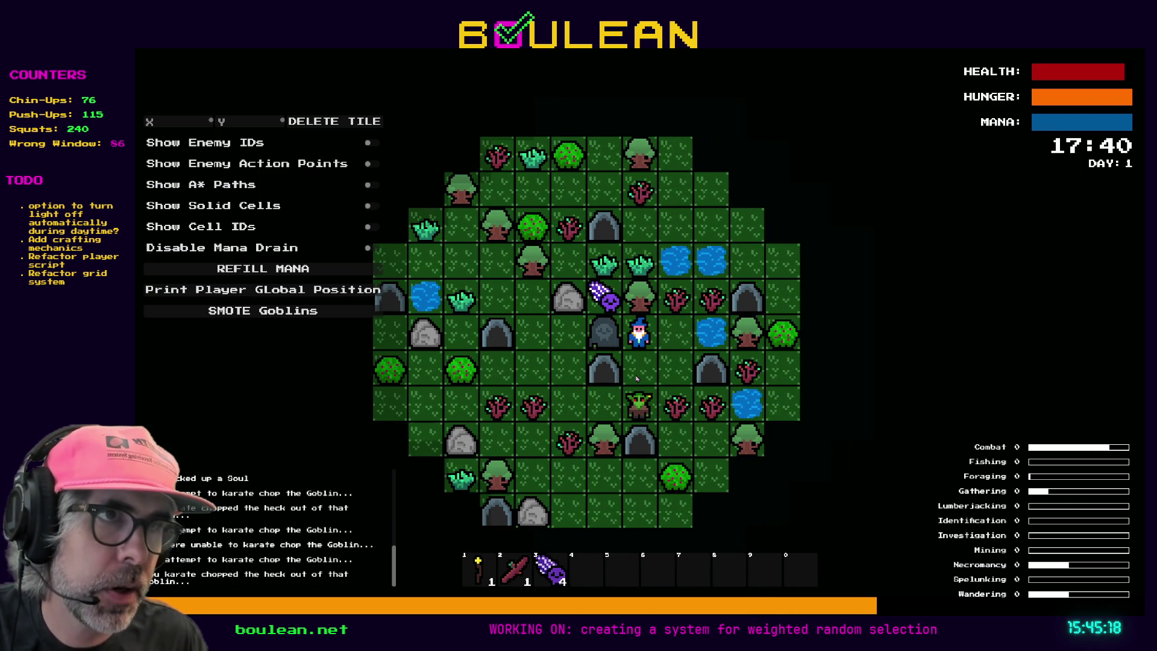
key("Left")
key("Left")
key("Left")
key("Left")
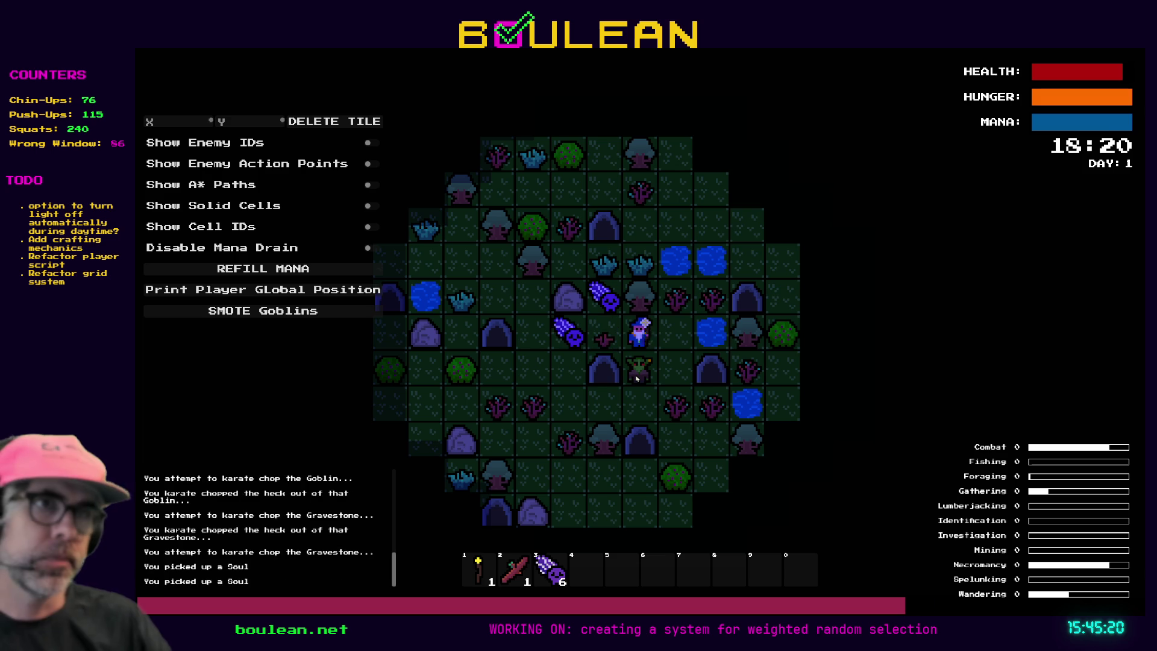
key("Left")
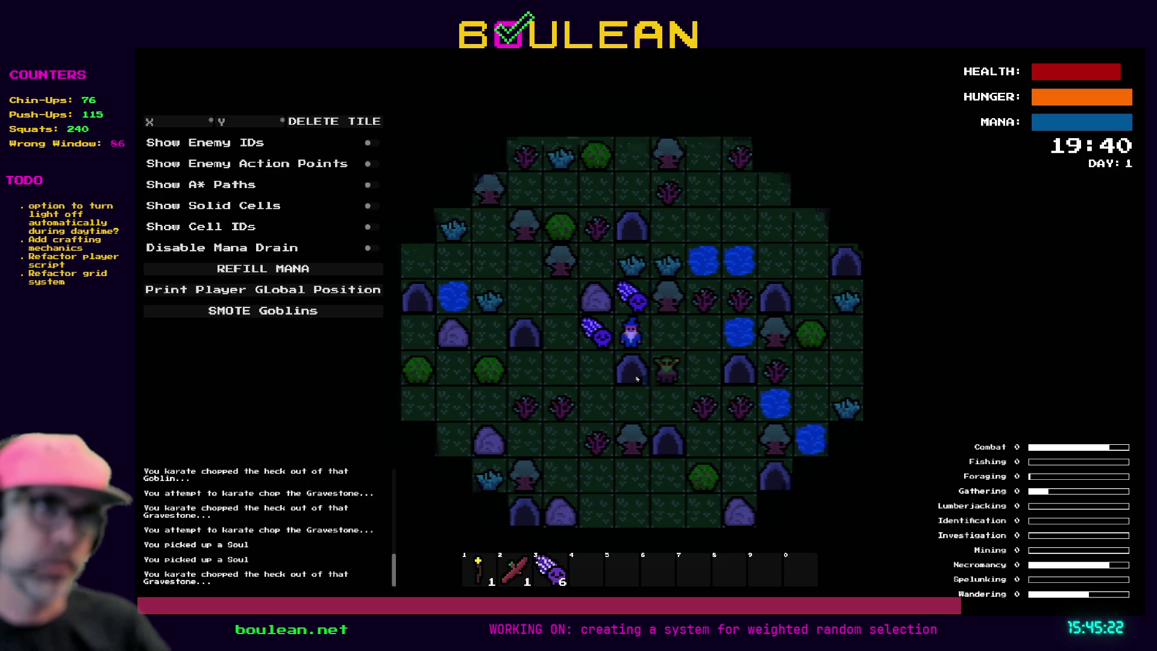
key("Left")
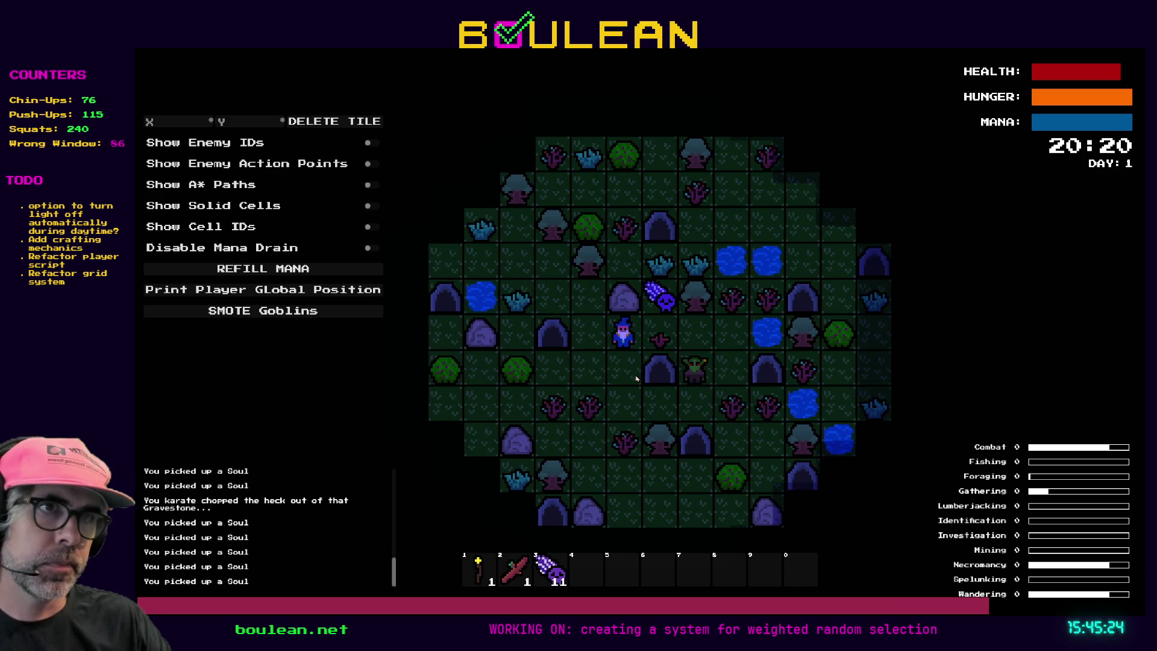
key("Down")
key("Down")
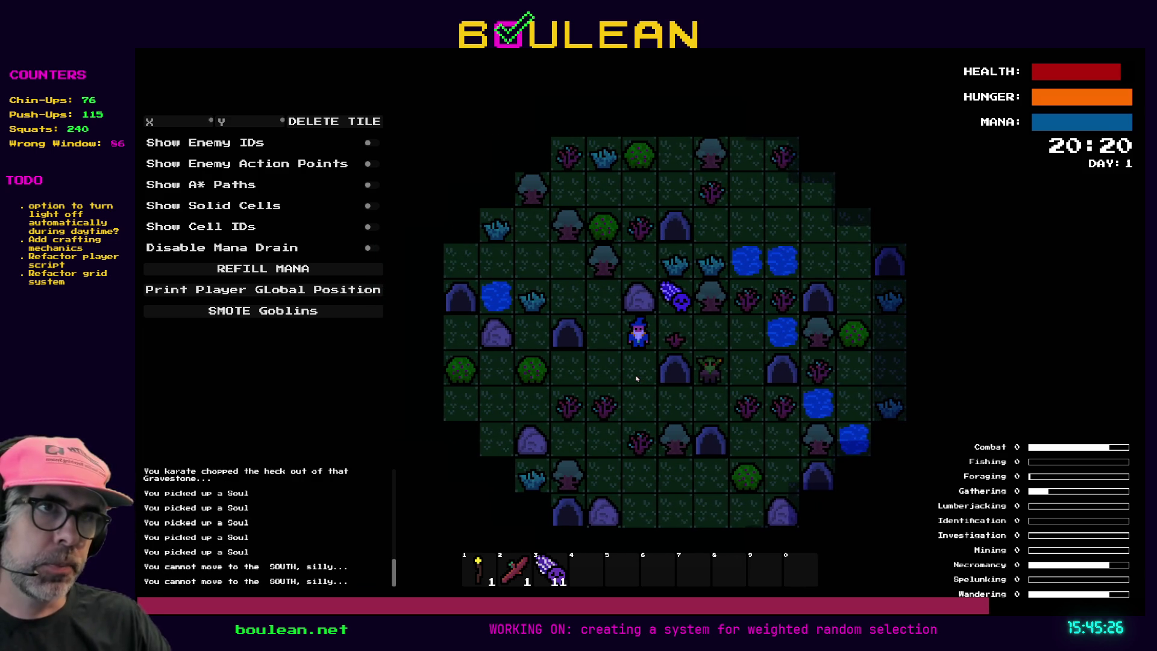
key("Left")
key("Down")
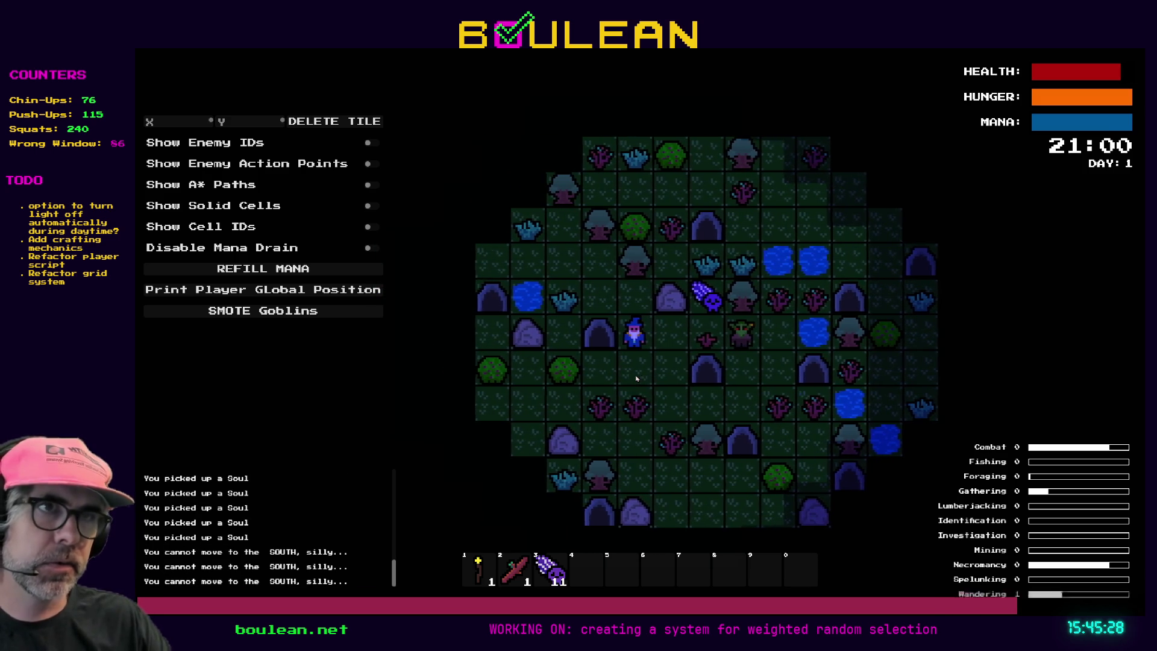
key("F8")
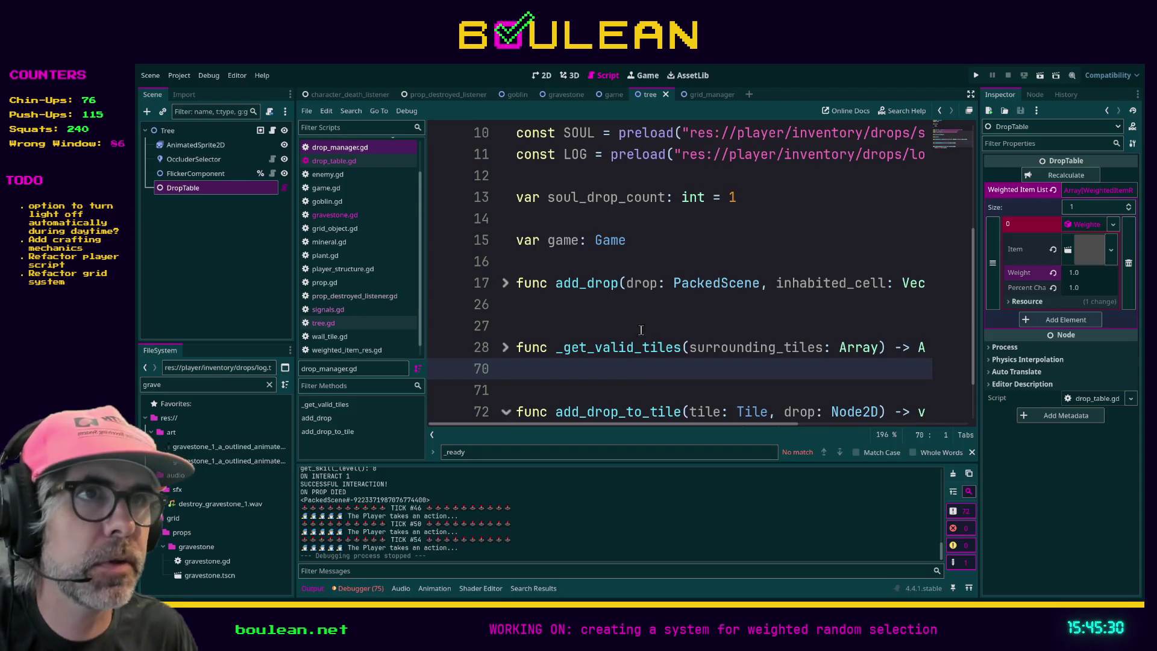
scroll(681, 271, "up", 5)
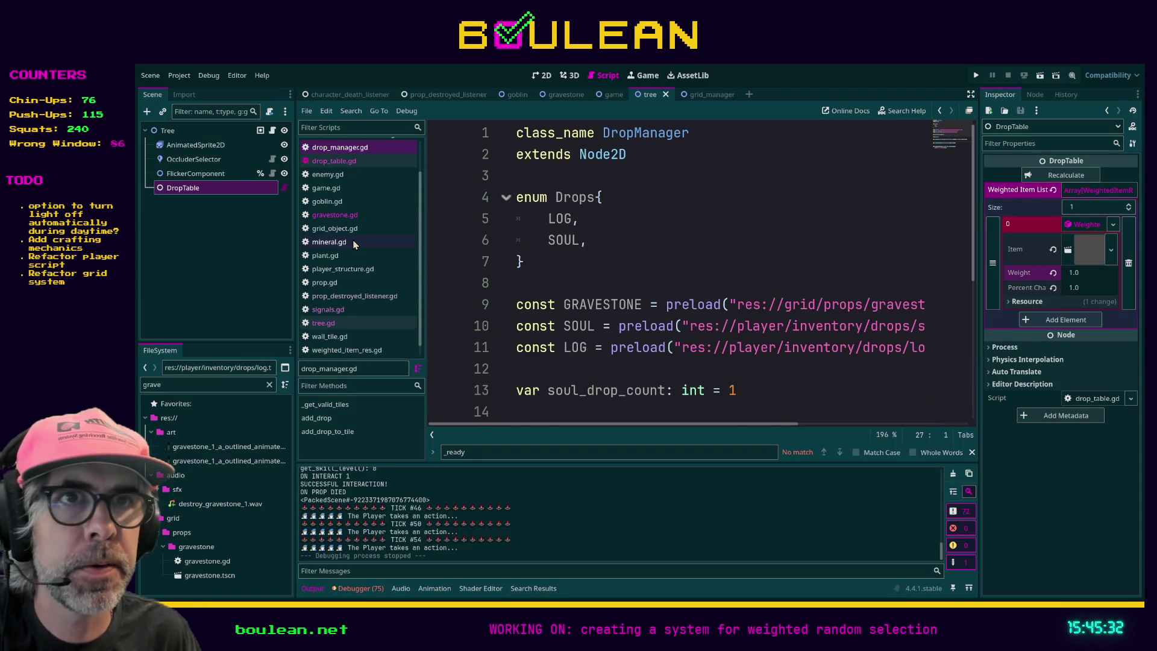
- Filter the script list and FileSystem dock by 'player' and open player.gd
scroll(355, 244, "up", 3)
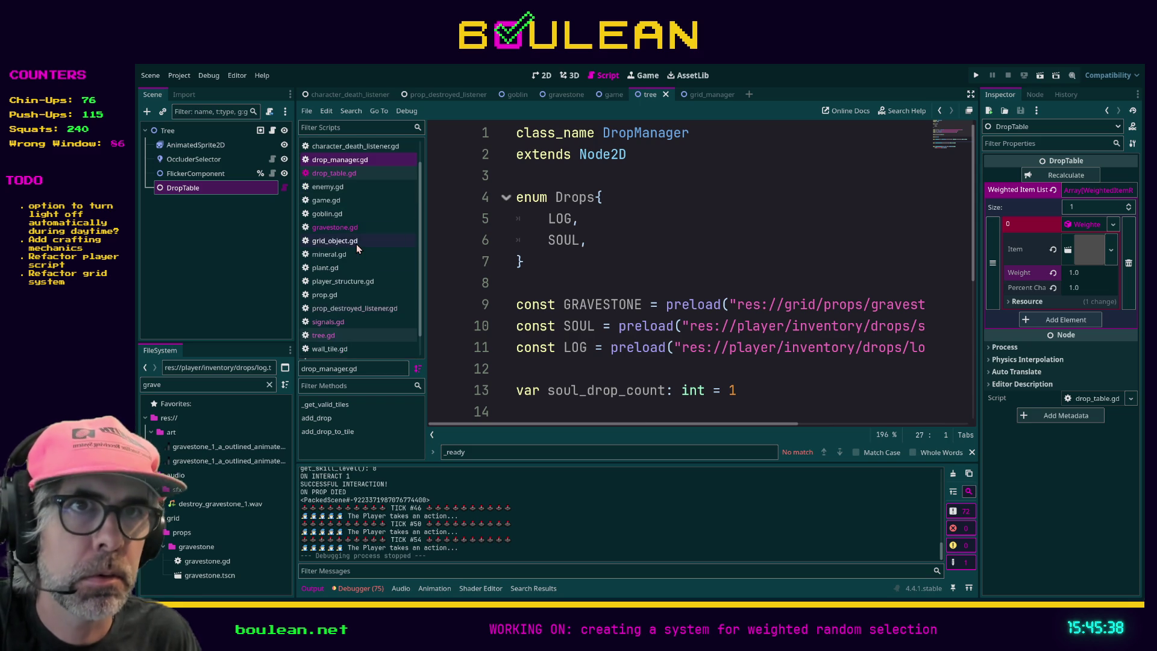
left_click(340, 127)
type("player")
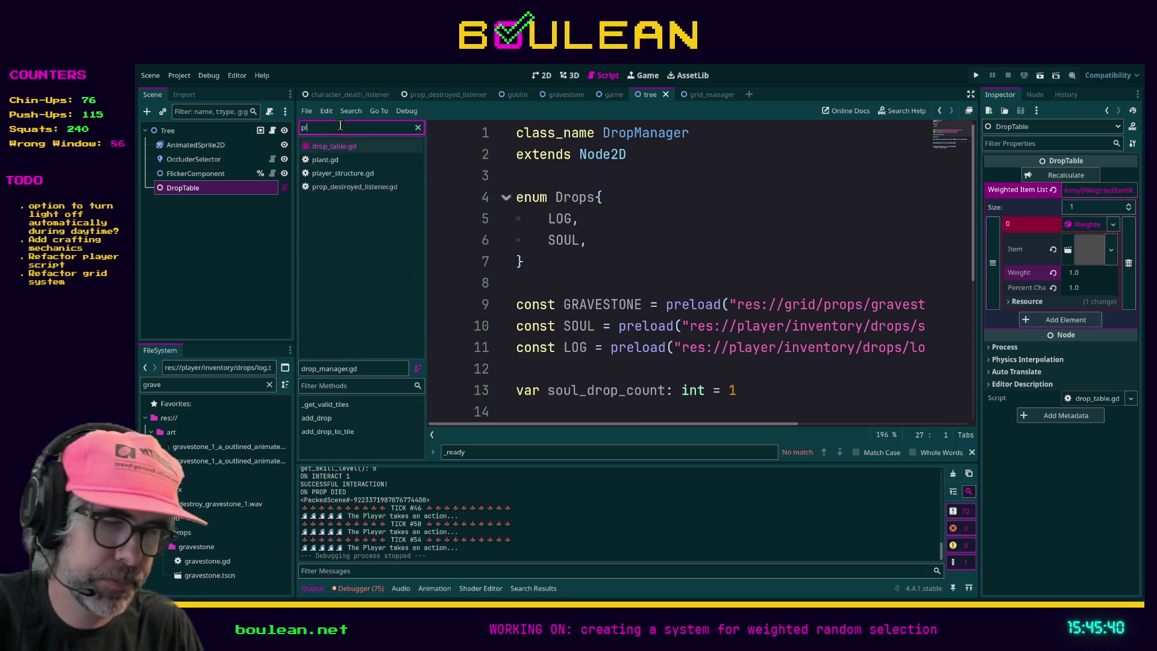
double_click(181, 385)
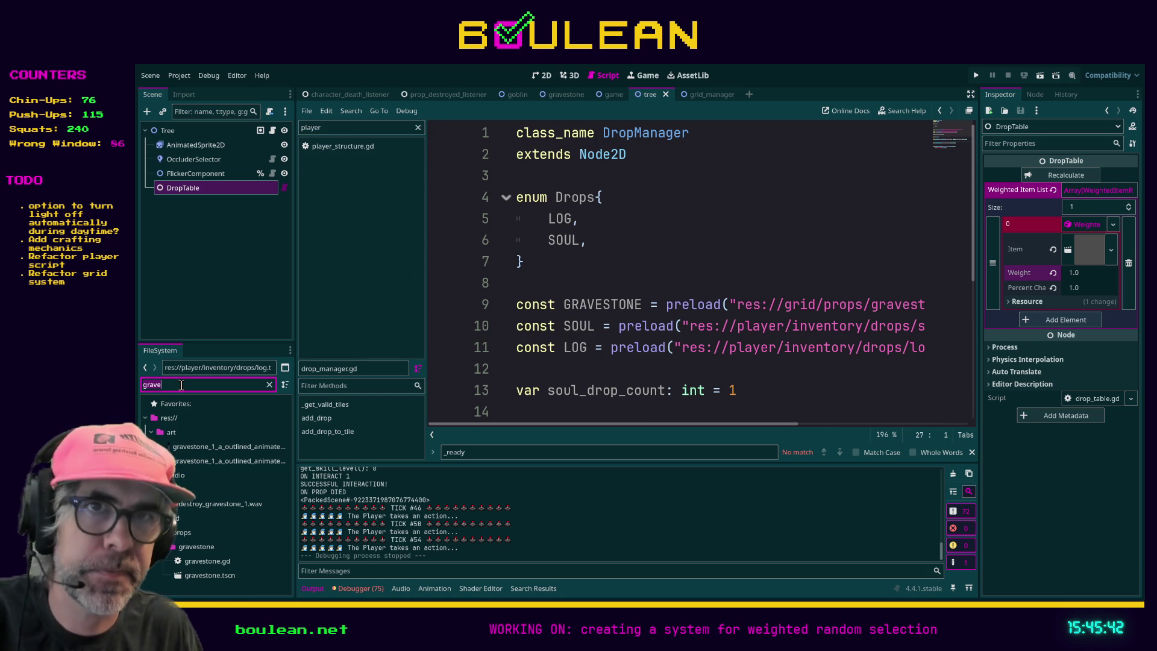
type("player")
scroll(235, 506, "down", 4)
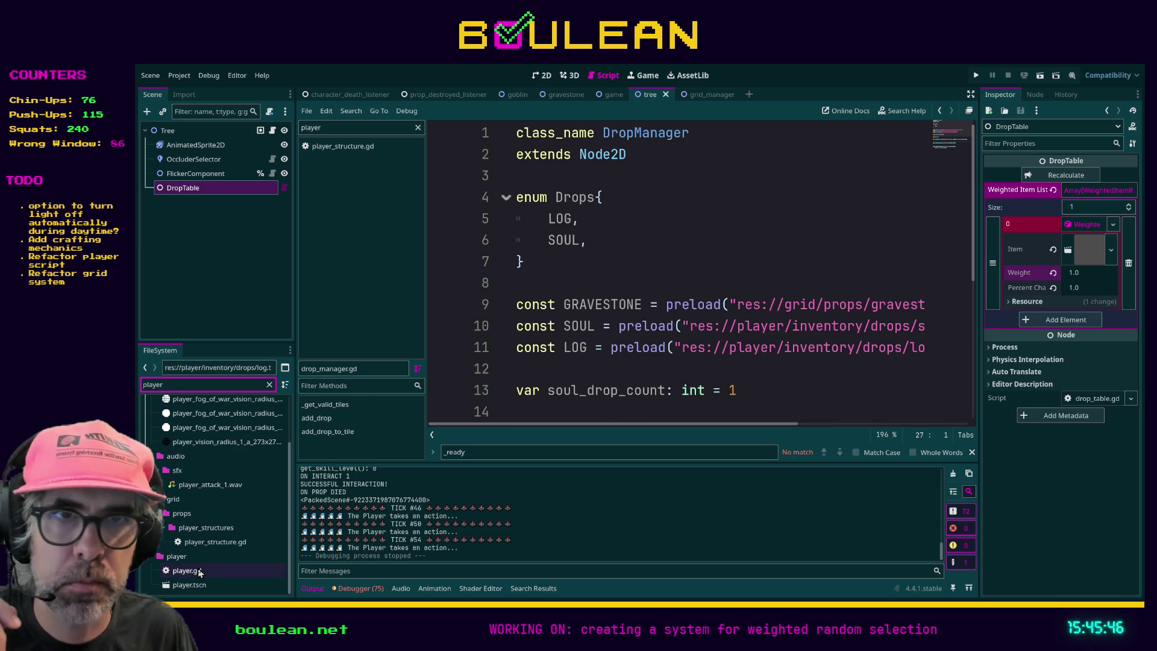
double_click(187, 570)
scroll(618, 347, "down", 15)
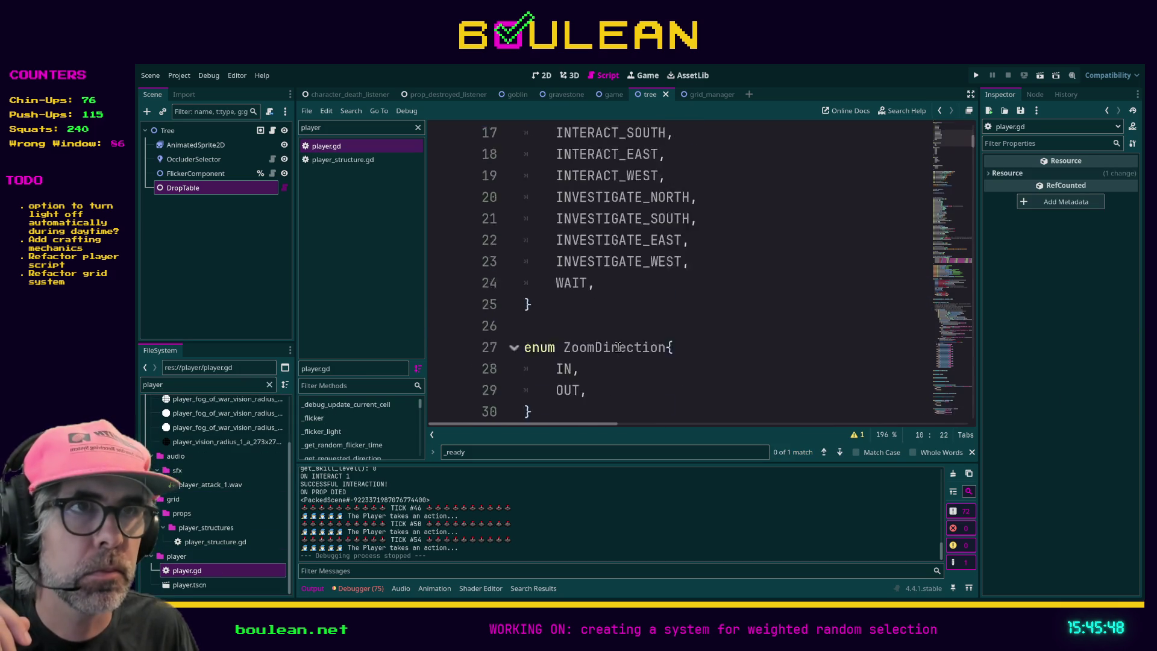
- Search player.gd for wait, step through the matches, then refine the search to "wait" with quotes
scroll(618, 347, "down", 9)
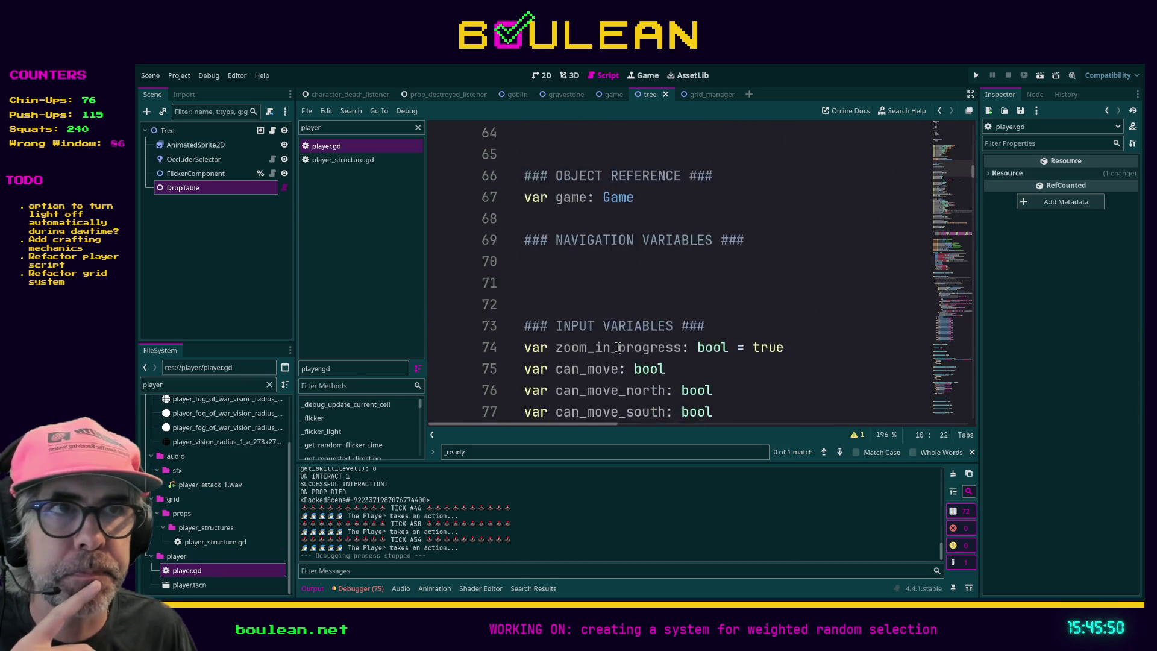
left_click(795, 242)
key("ctrl+f")
type("wait")
key("Return")
key("Return")
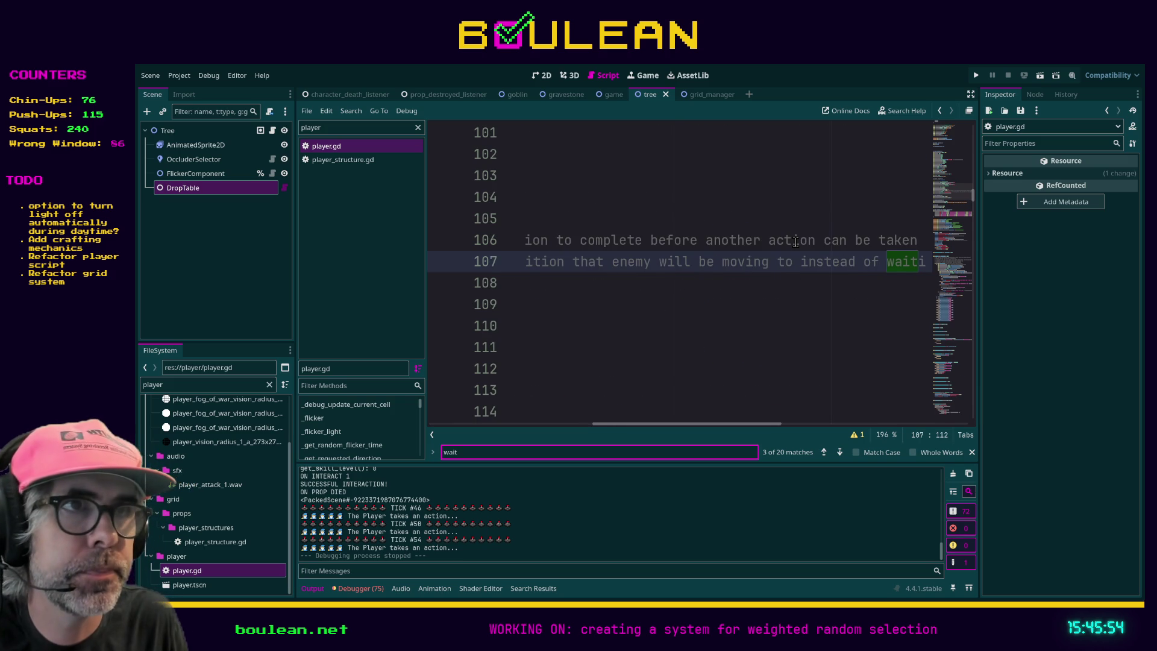
key("Return")
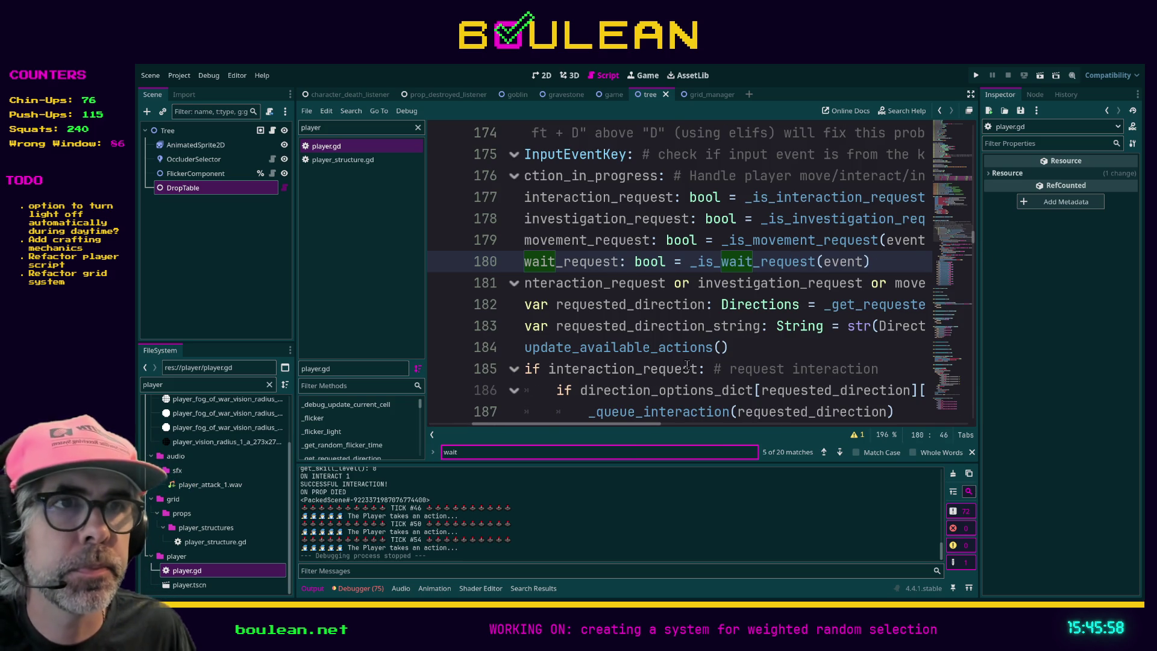
scroll(541, 424, "left", 3)
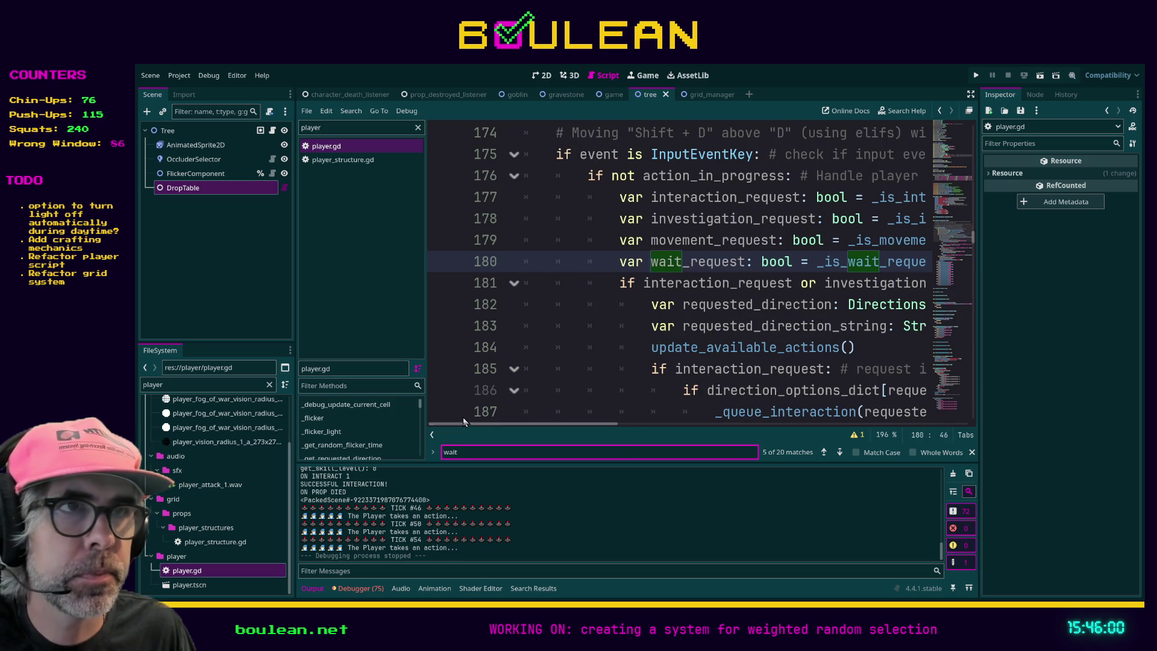
left_click(843, 455)
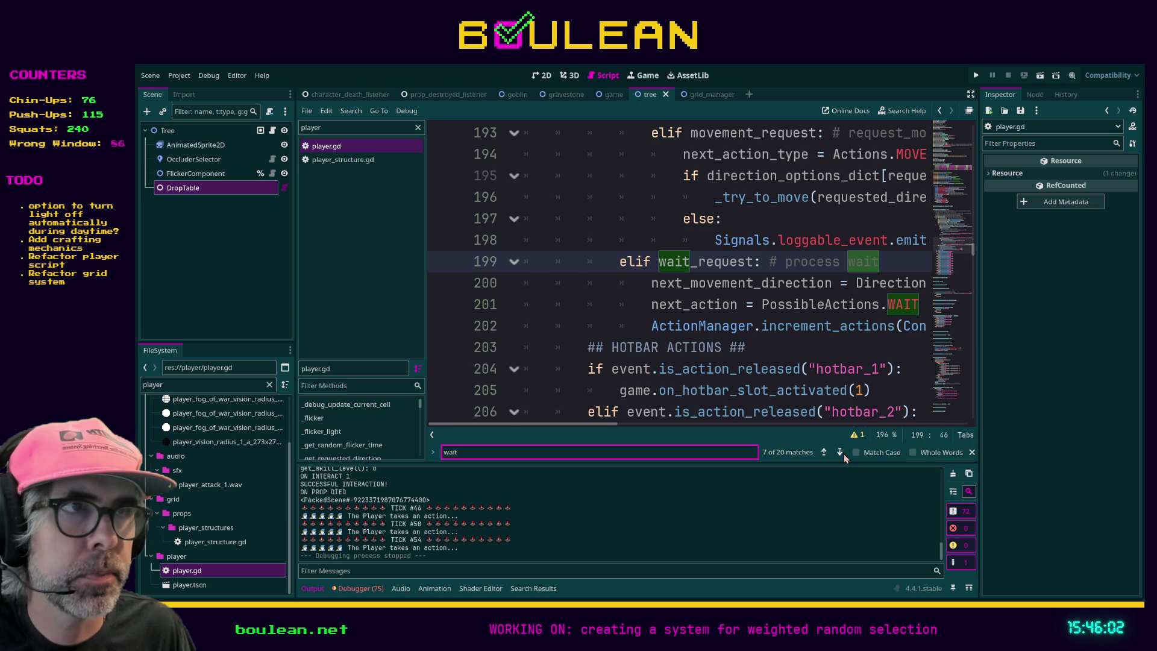
double_click(532, 452)
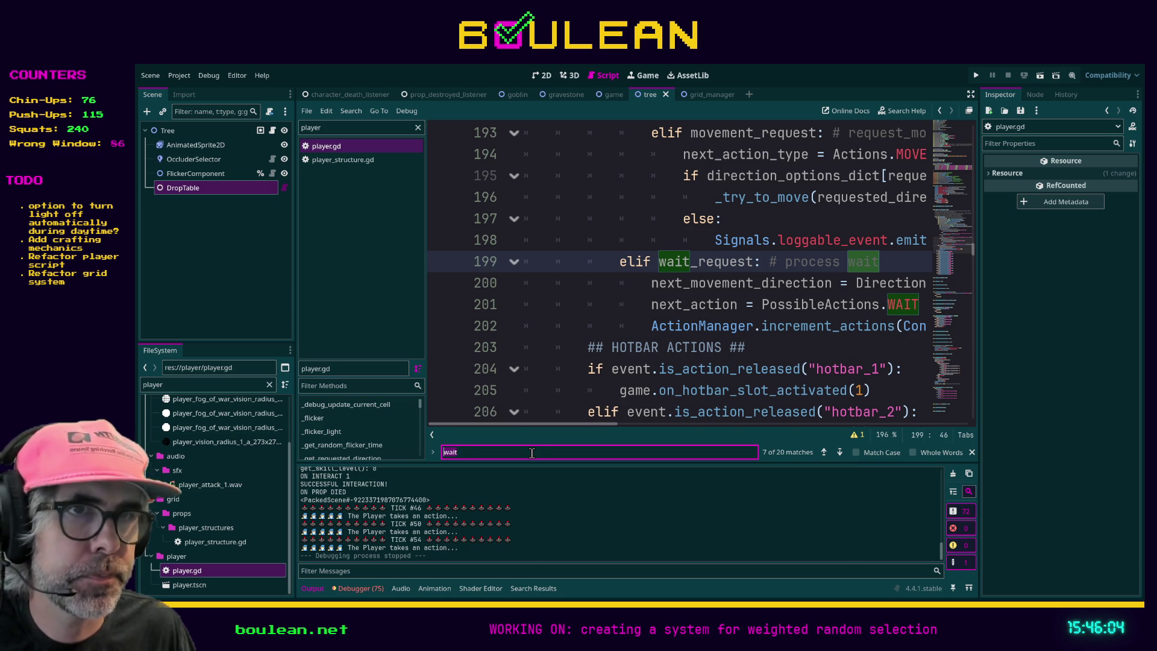
type("\"wait\"")
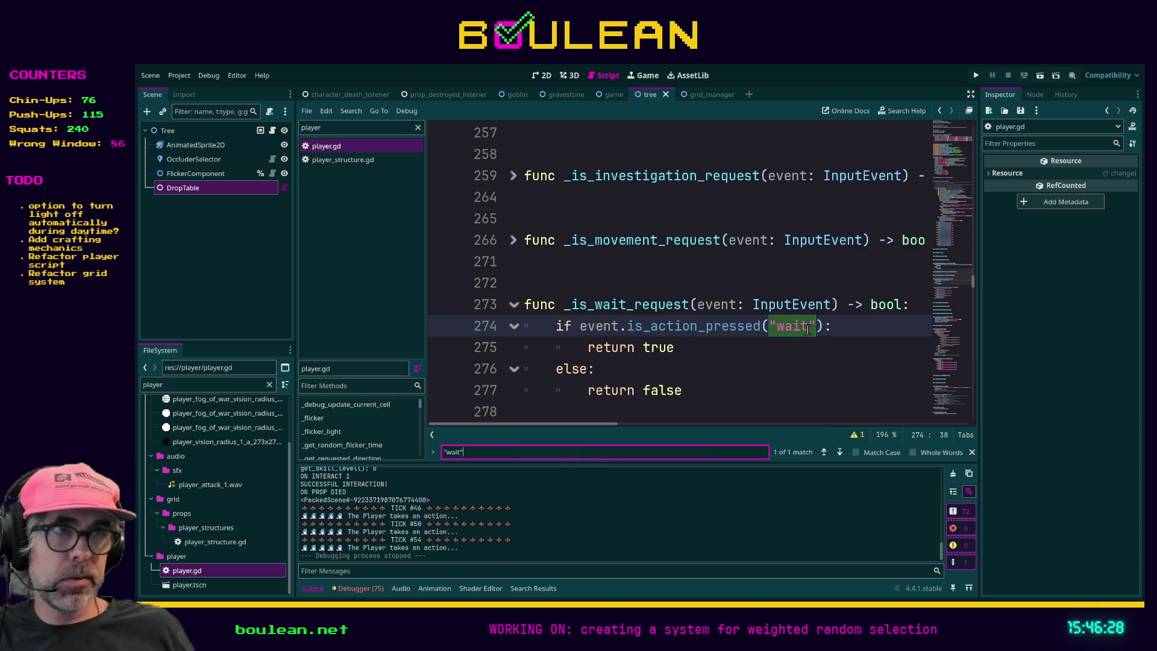
- Scroll from the line 274 match up to the elif wait_request branch in the input handler
left_click(838, 324)
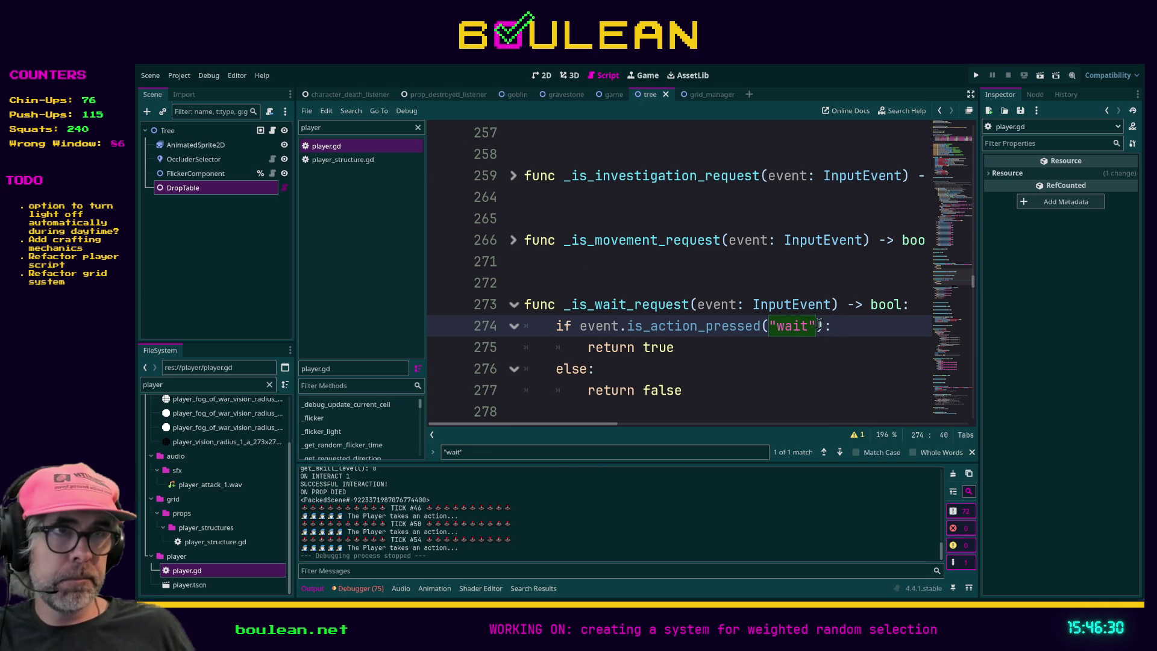
scroll(834, 324, "down", 3)
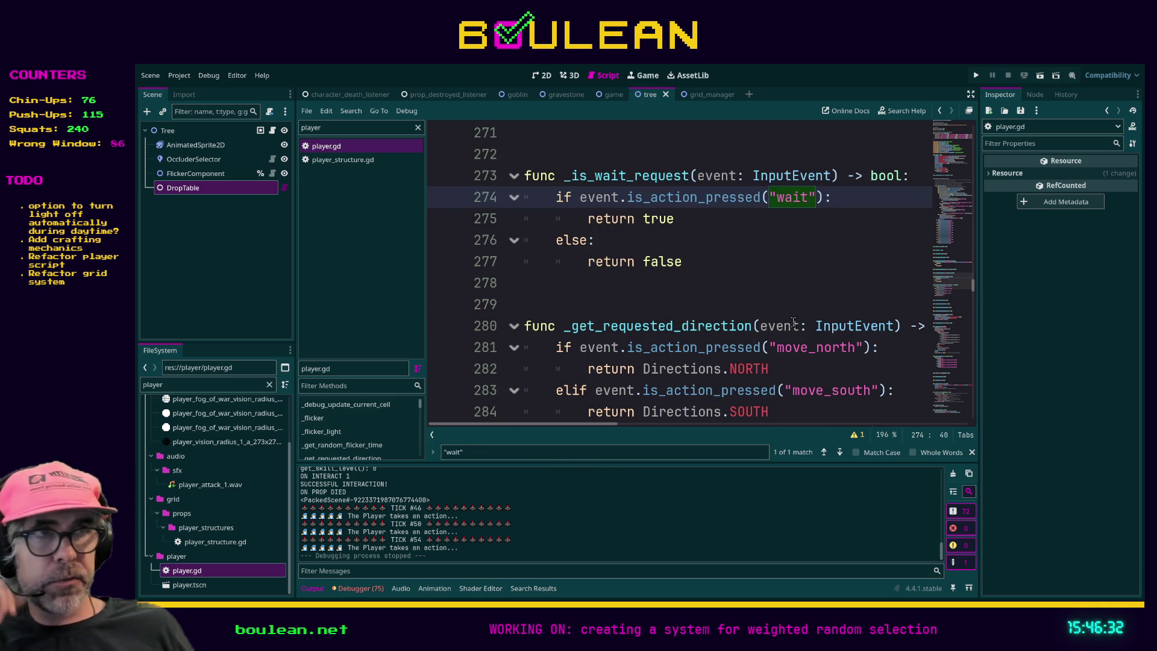
scroll(789, 293, "down", 3)
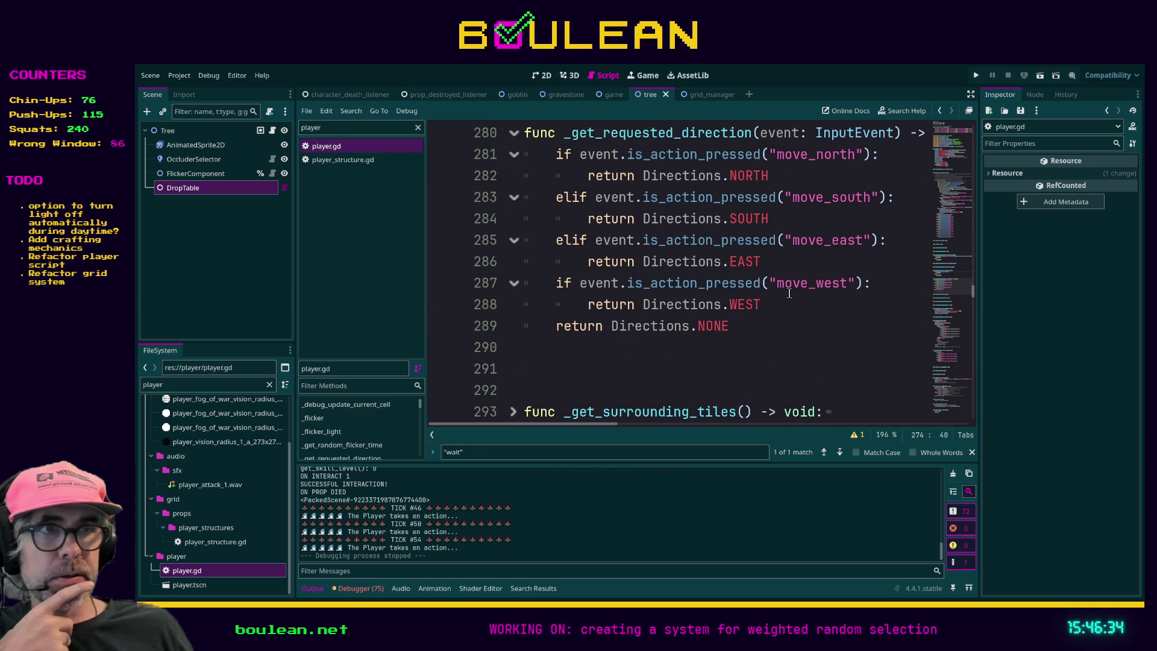
scroll(789, 294, "down", 3)
scroll(789, 294, "up", 4)
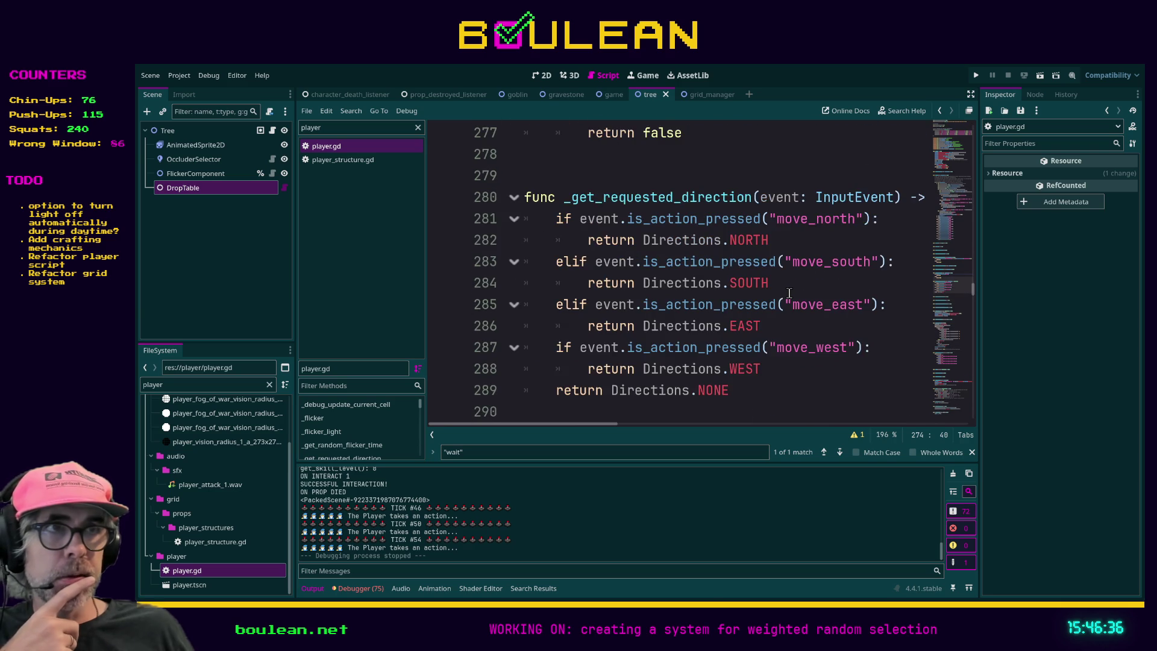
scroll(789, 294, "up", 2)
scroll(789, 294, "up", 3)
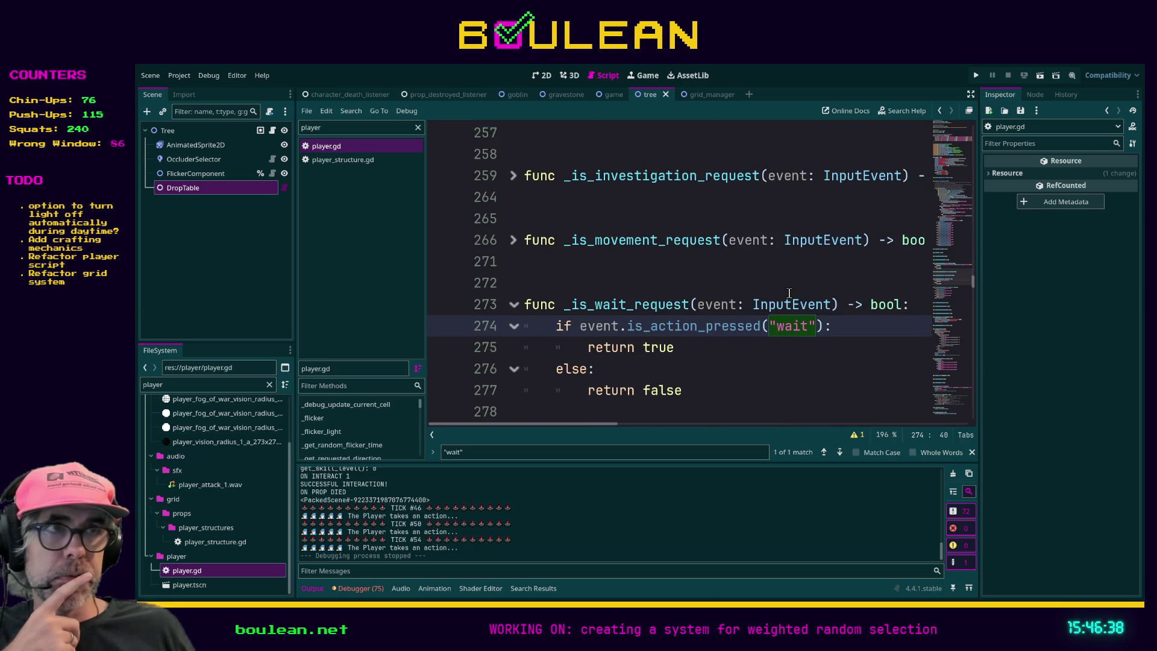
scroll(789, 293, "down", 1)
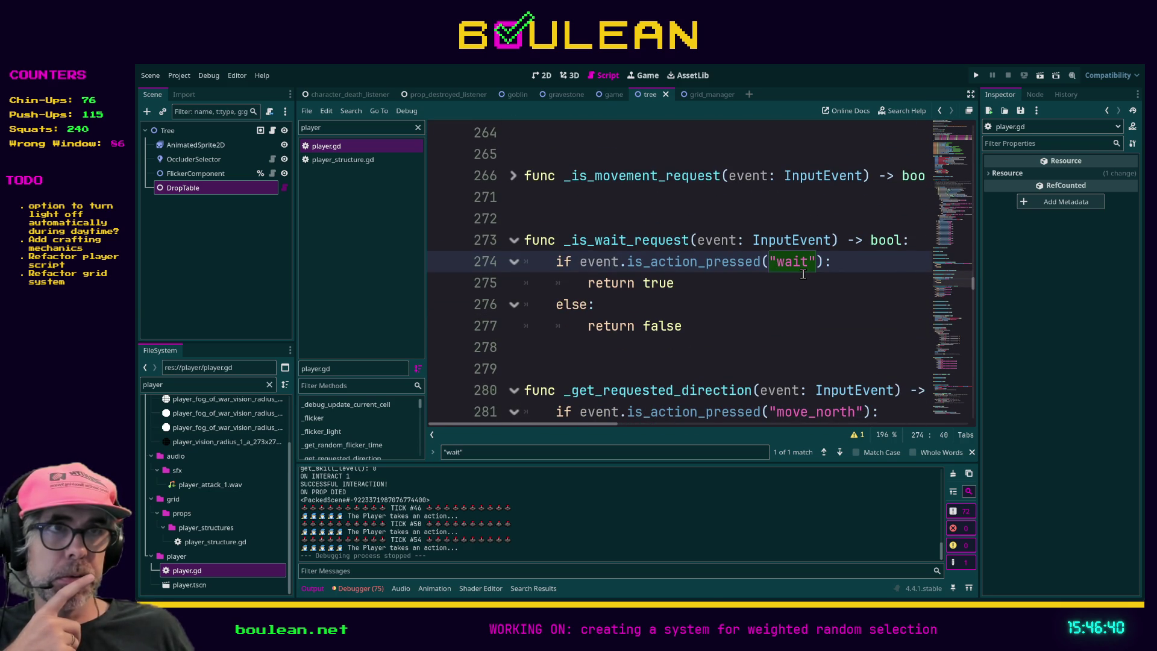
left_click(839, 453)
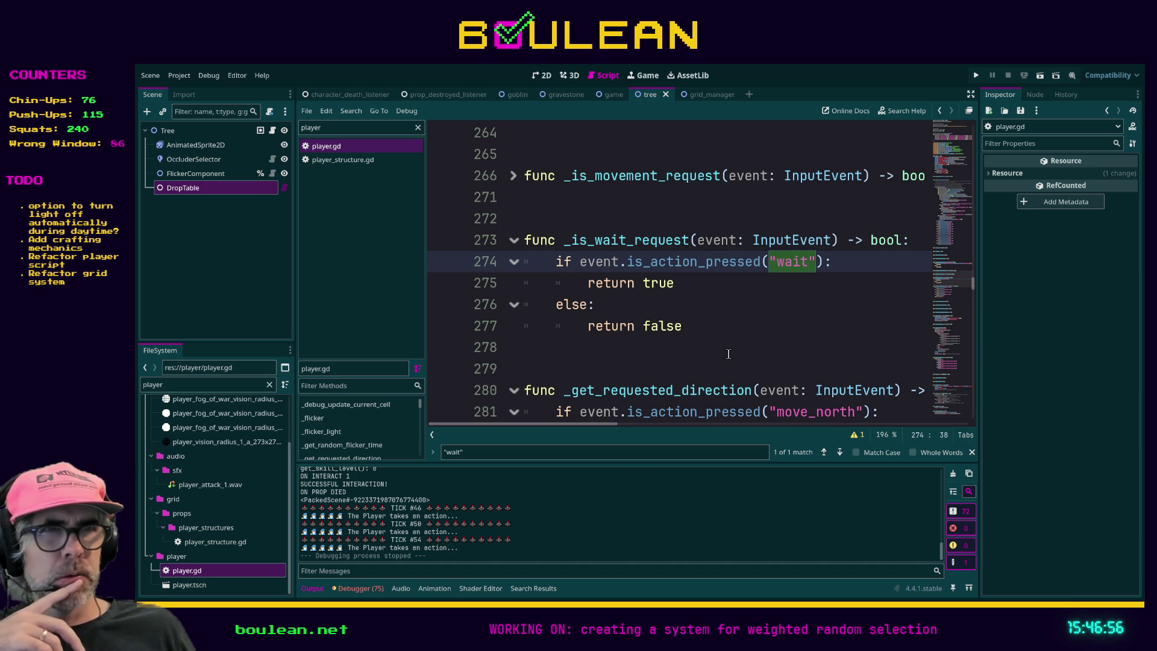
scroll(728, 353, "up", 1)
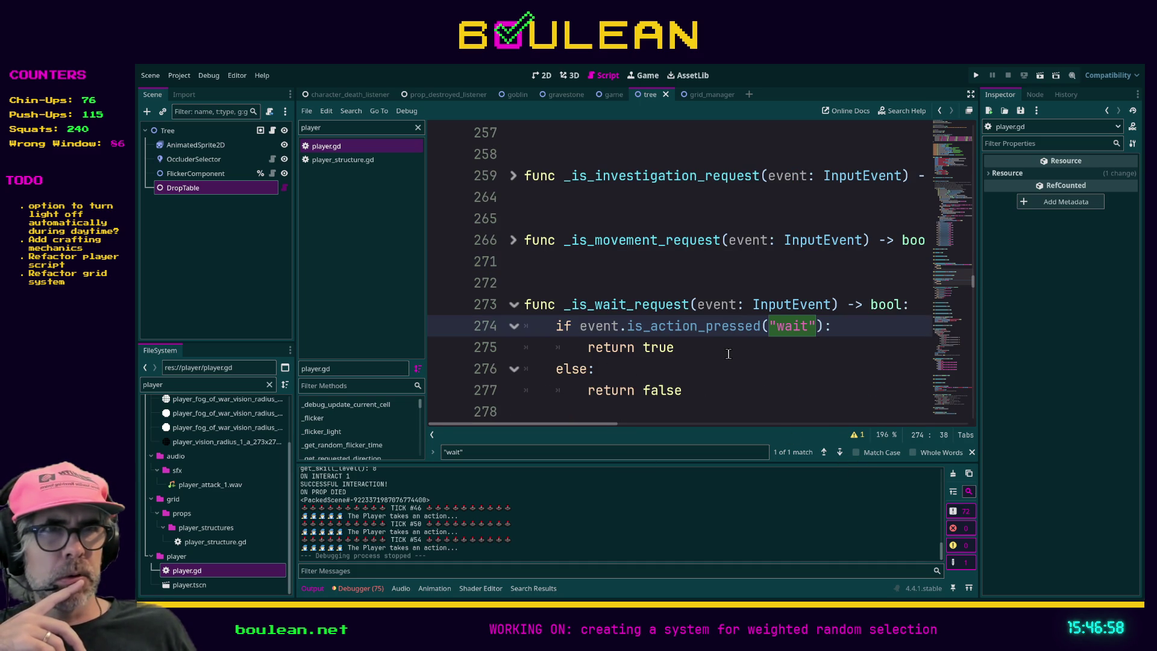
scroll(727, 354, "up", 10)
scroll(727, 354, "up", 6)
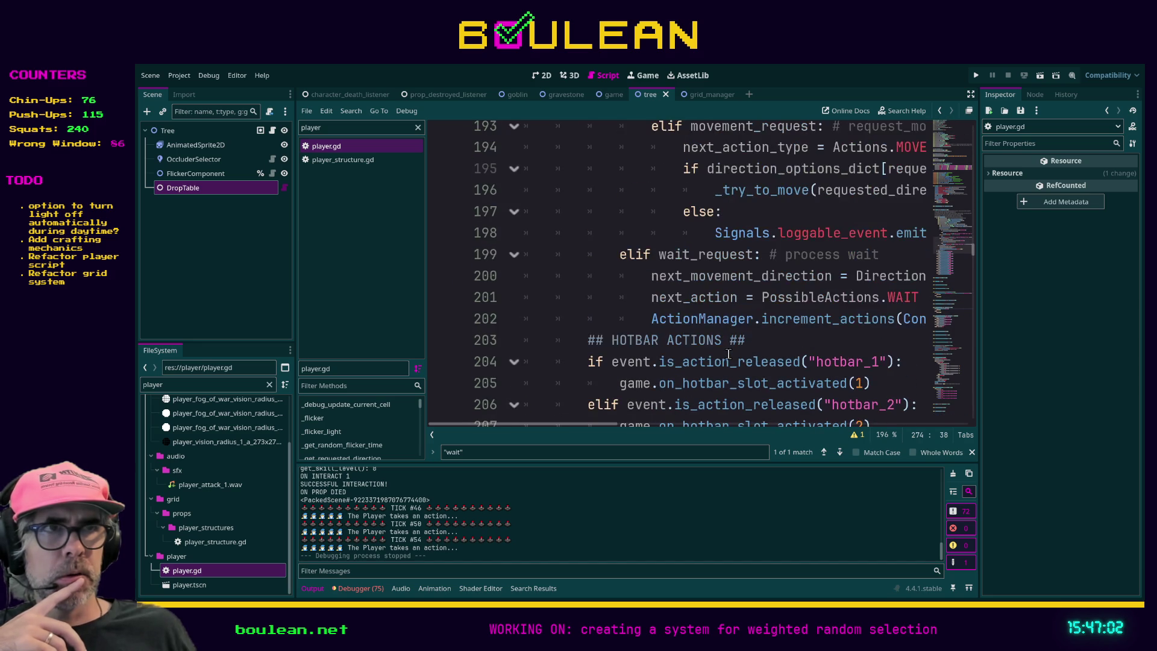
scroll(728, 354, "up", 2)
left_click(622, 328)
- Enter distraction-free mode and fold the if block at line 181 to expose the wait branch
key("ctrl+shift+F11")
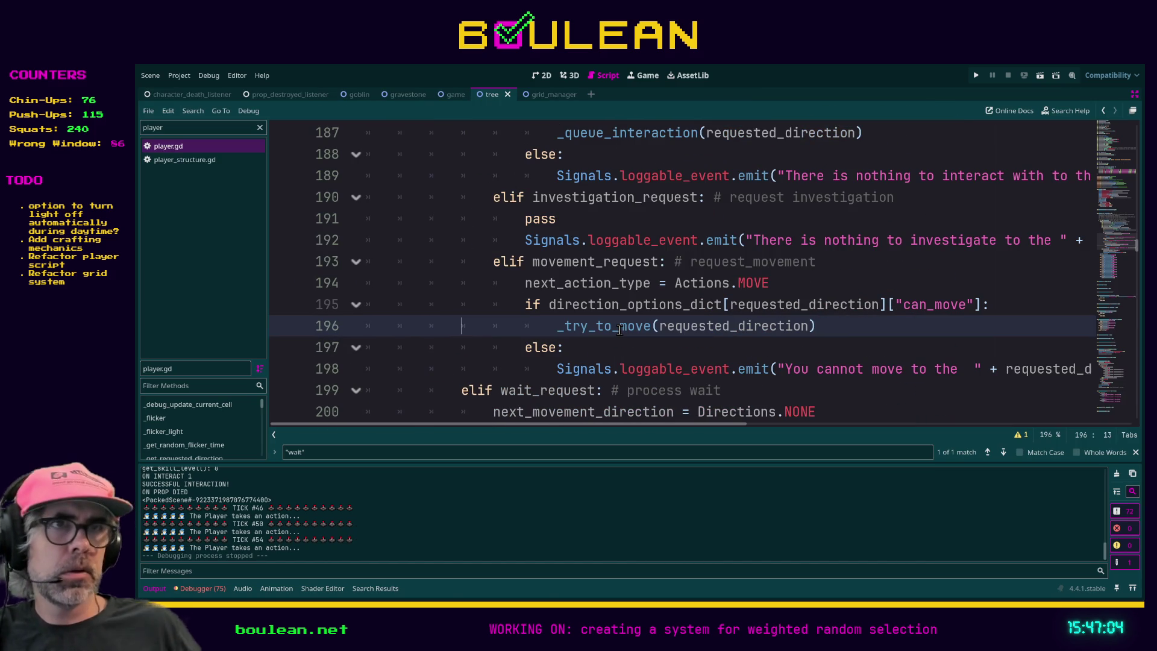
scroll(603, 275, "up", 6)
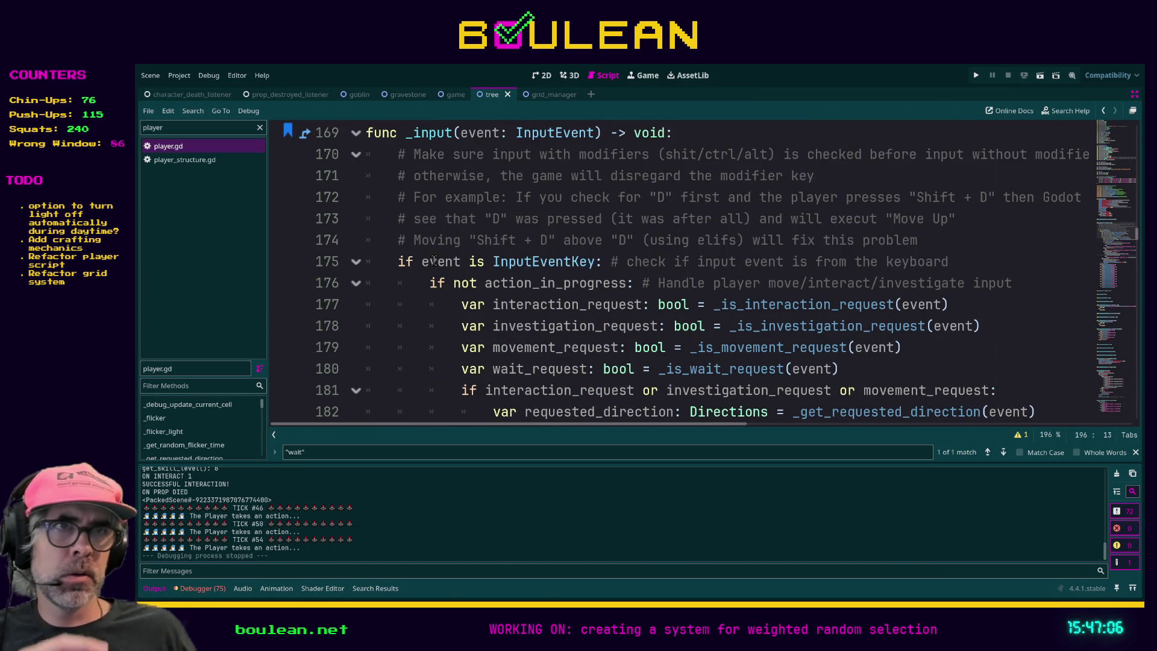
scroll(434, 260, "down", 1)
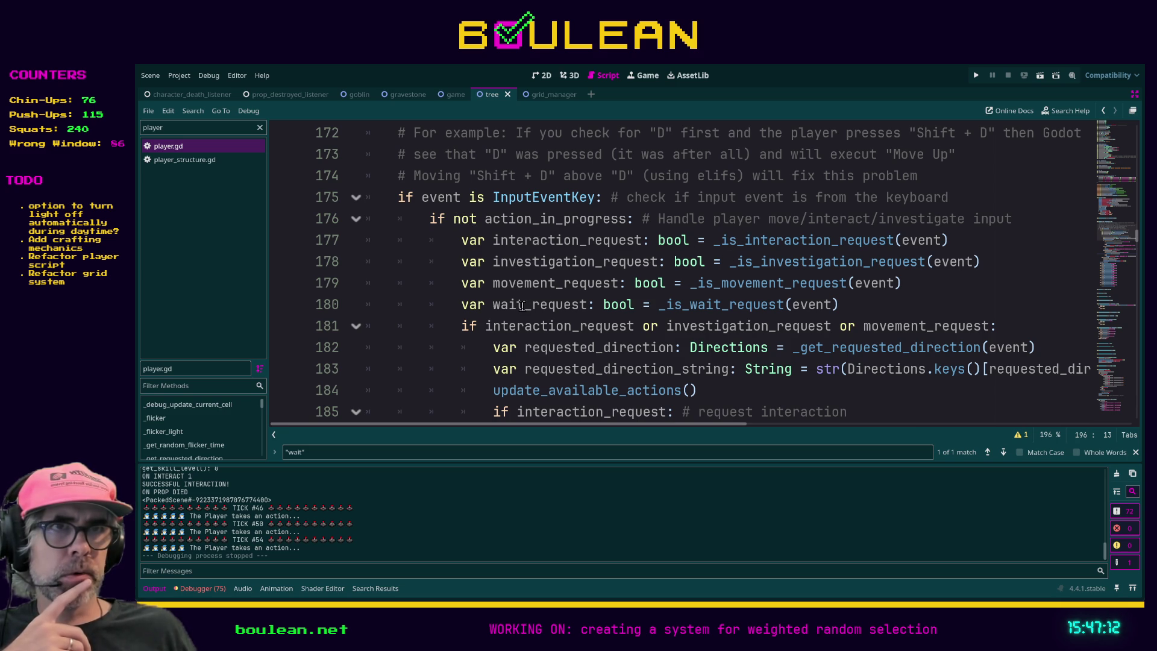
scroll(577, 312, "down", 1)
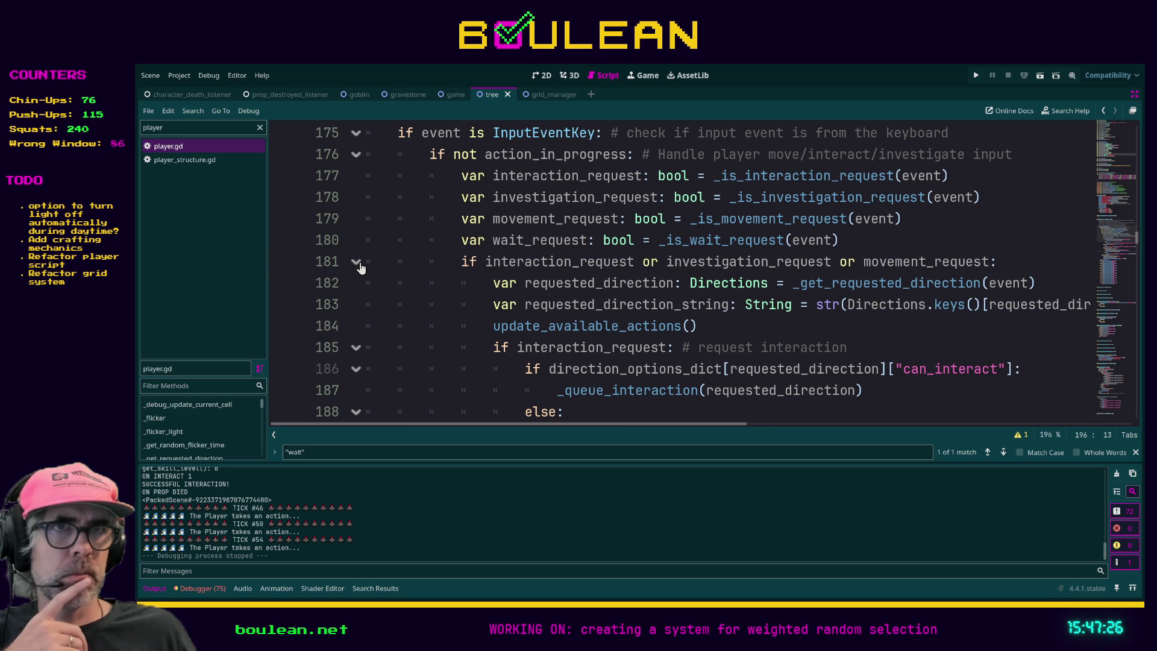
left_click(356, 262)
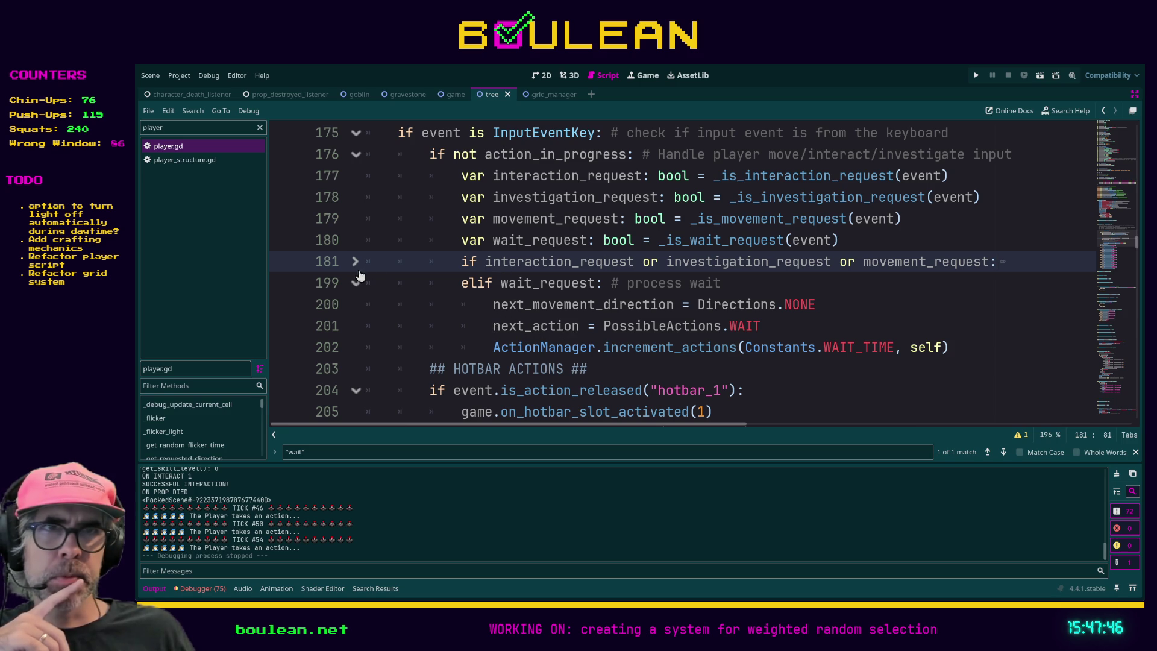
left_click(760, 290)
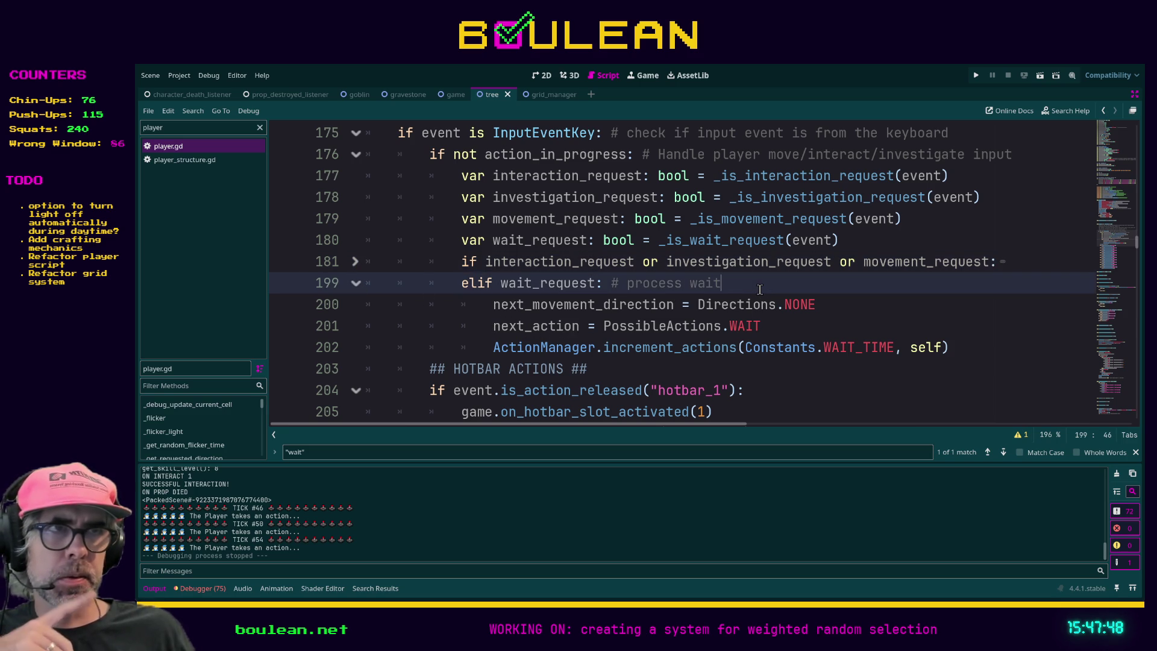
- Add print("WAIT REQUEST") under elif wait_request, save player.gd and run the game
key("Return")
type("print(\"")
type("WAIT REQUEST")
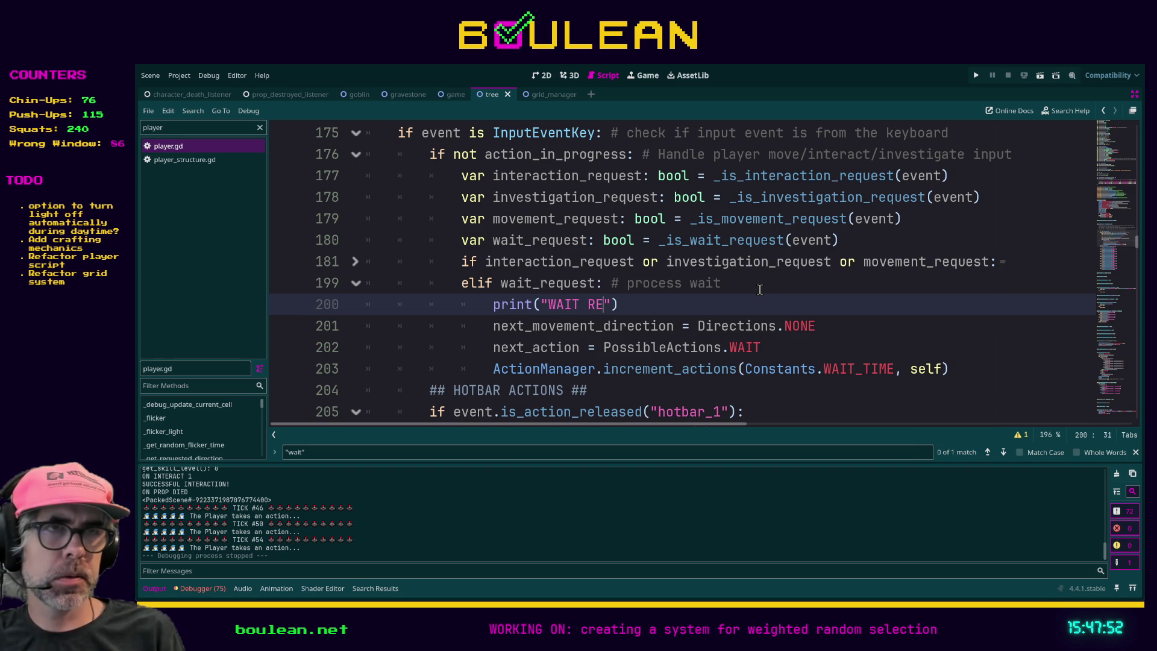
type("\"")
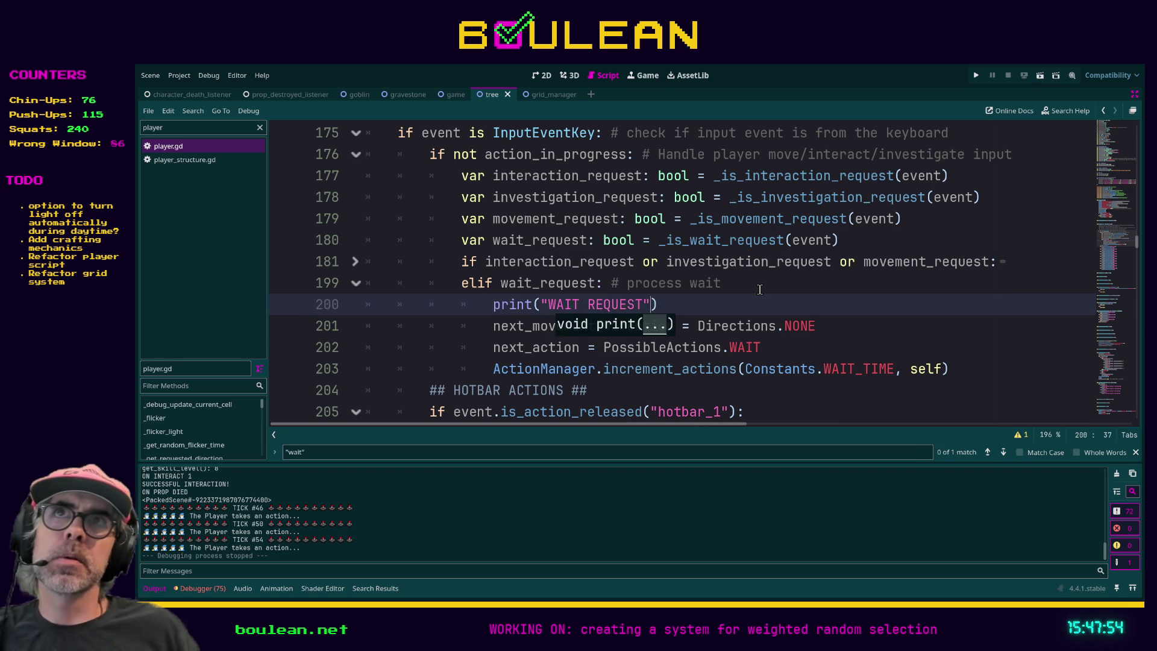
left_click(766, 294)
key("ctrl+s")
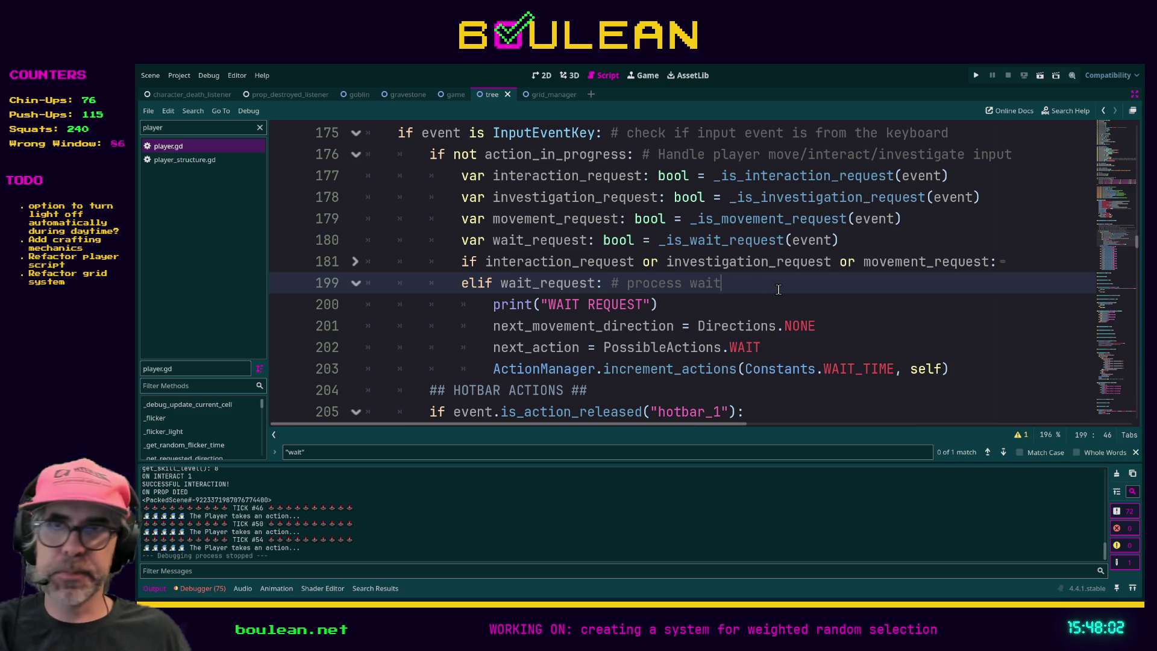
key("F5")
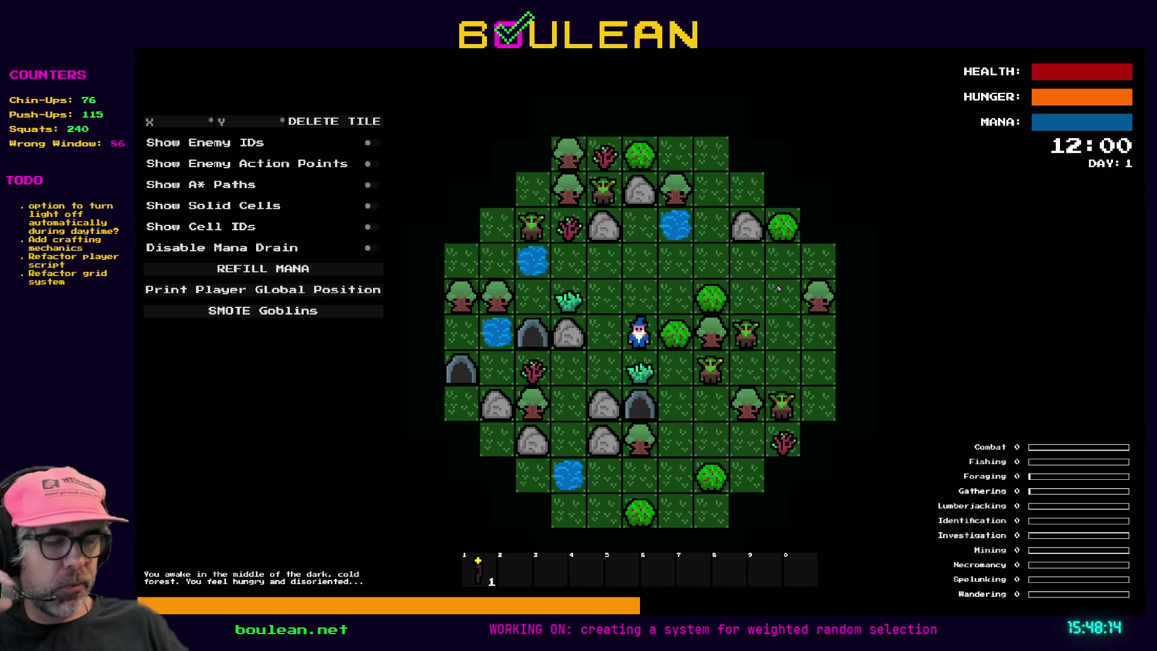
- Move the wizard left, up twice, wait one turn, right four tiles, then stop the game
key("Left")
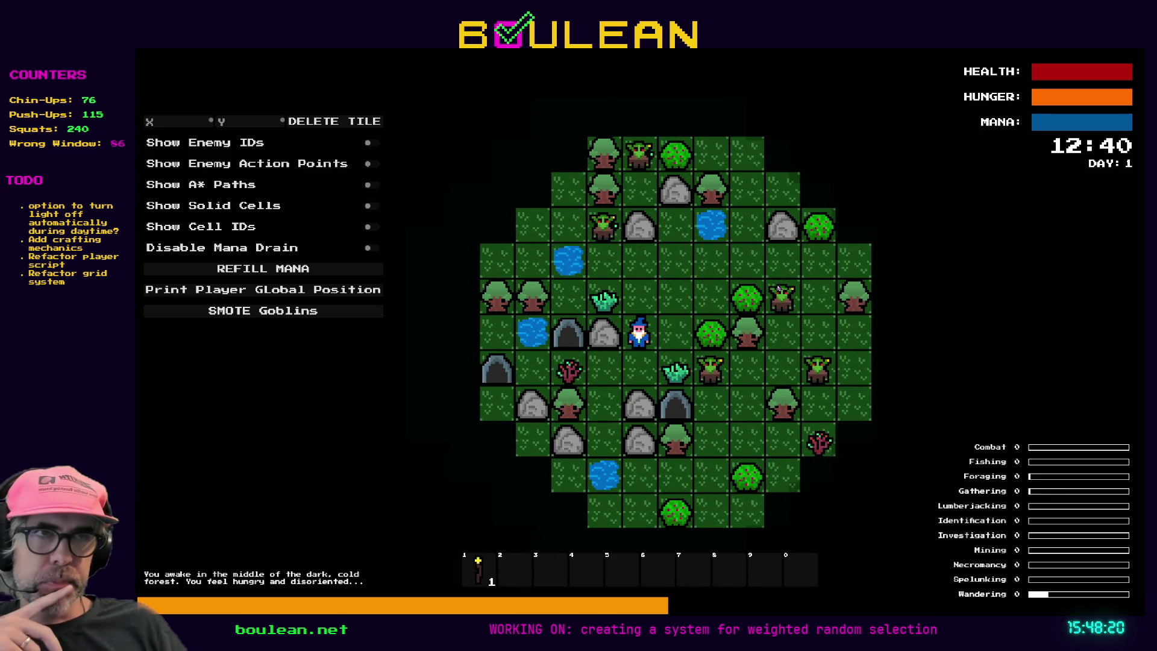
key("w")
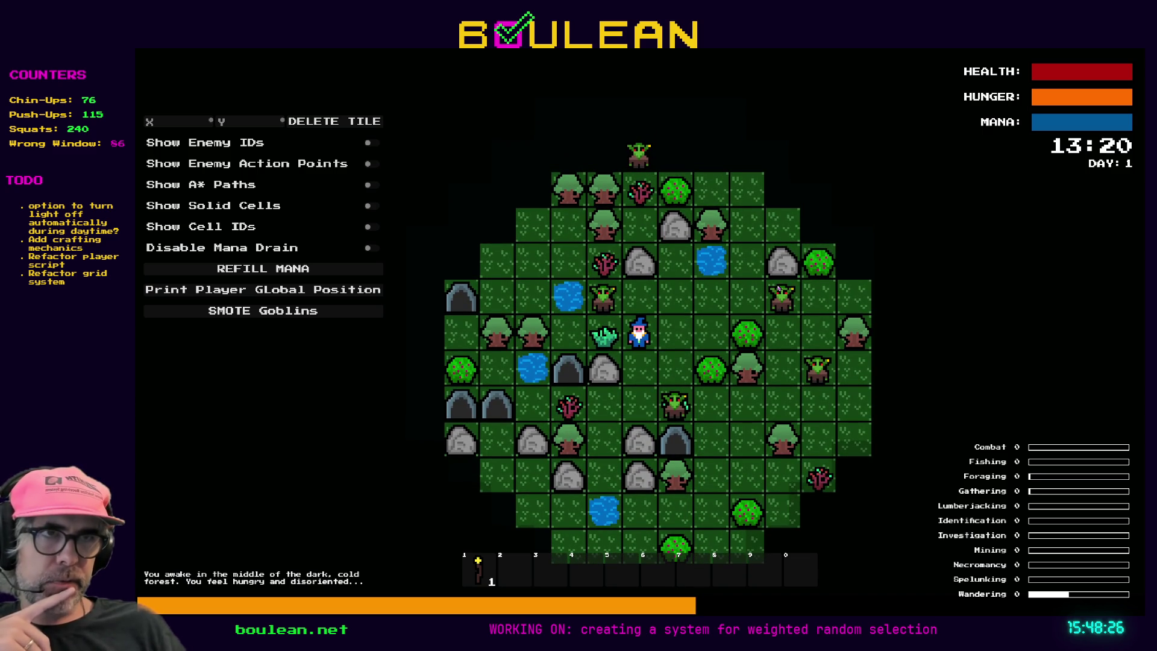
key("w")
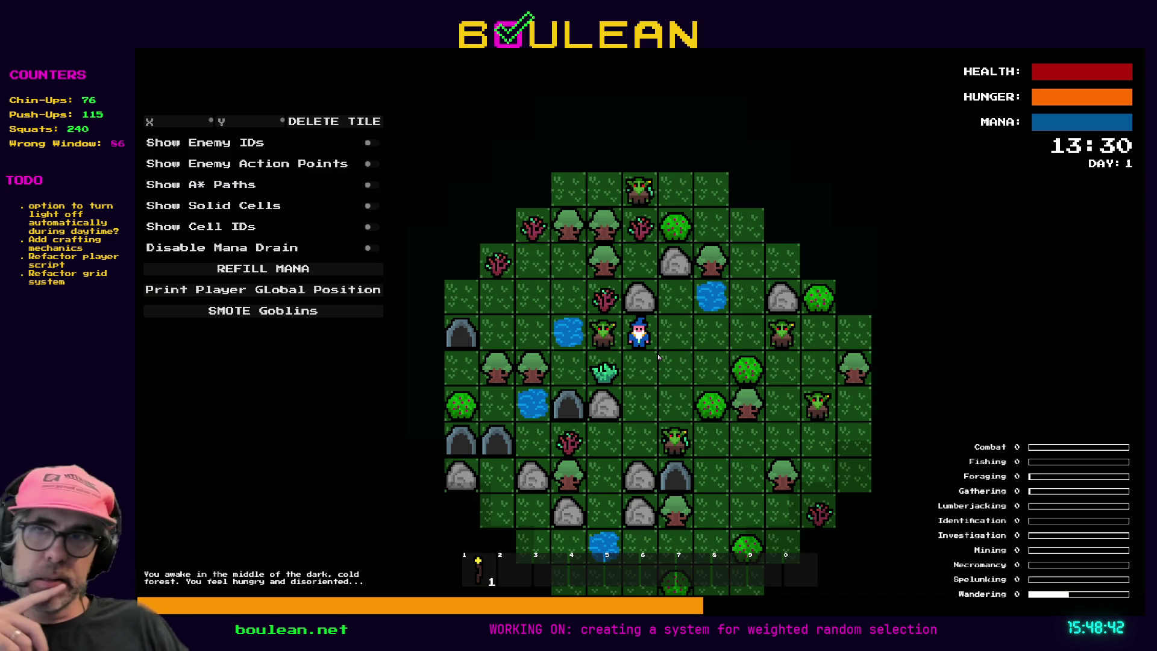
key("space")
key("d")
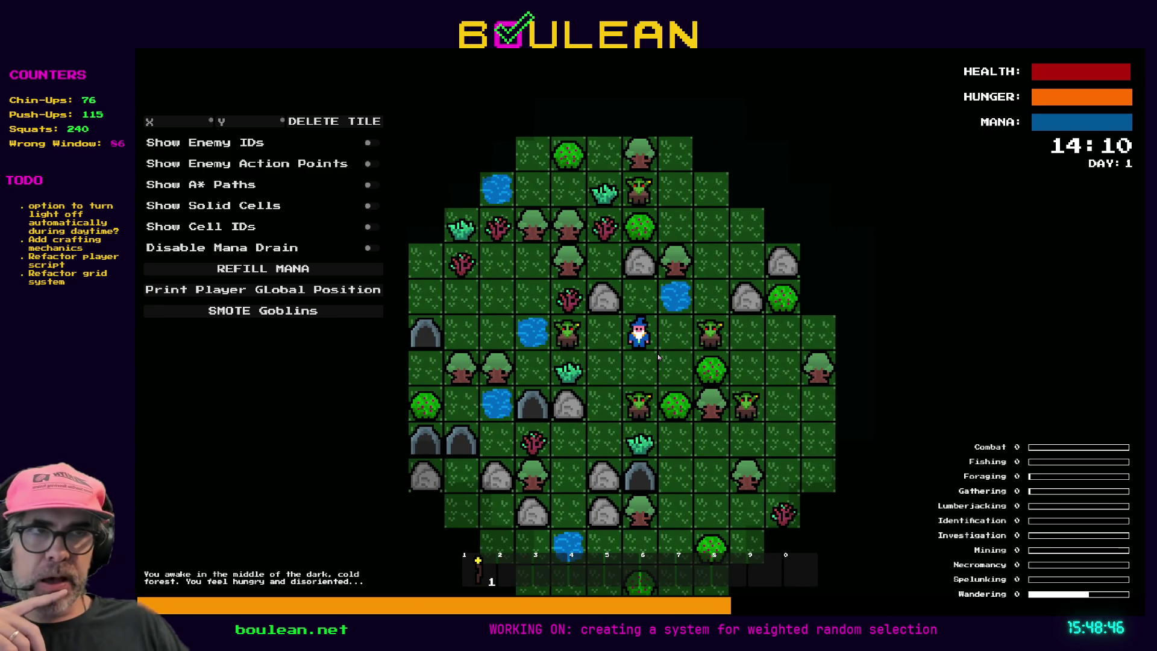
key("d")
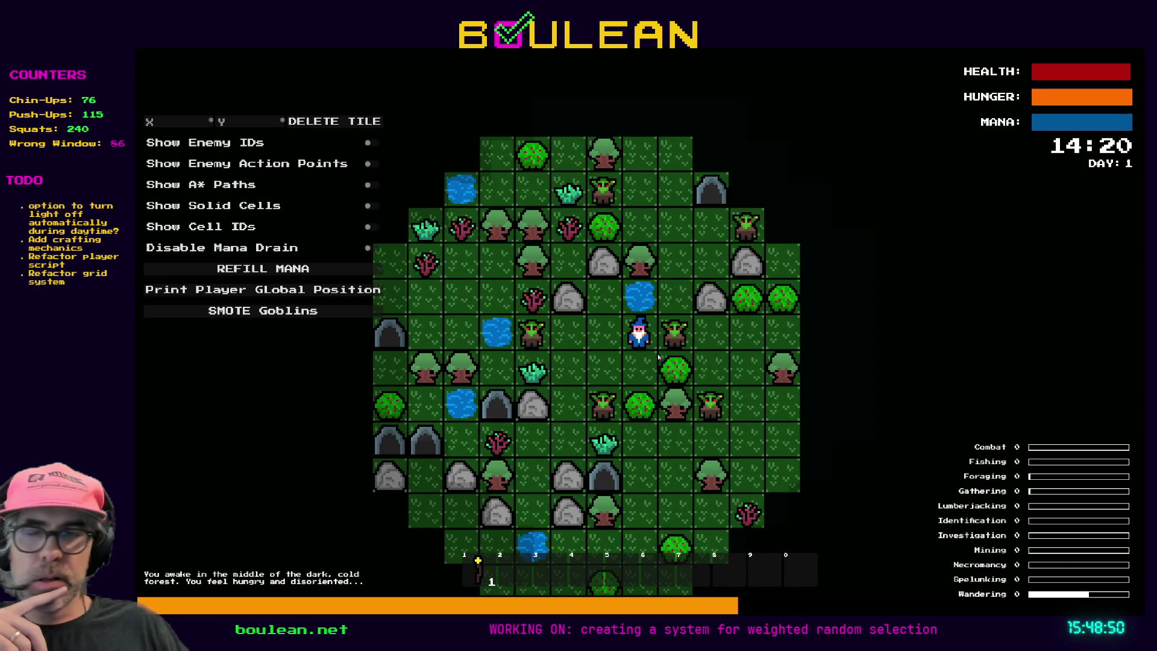
key("d")
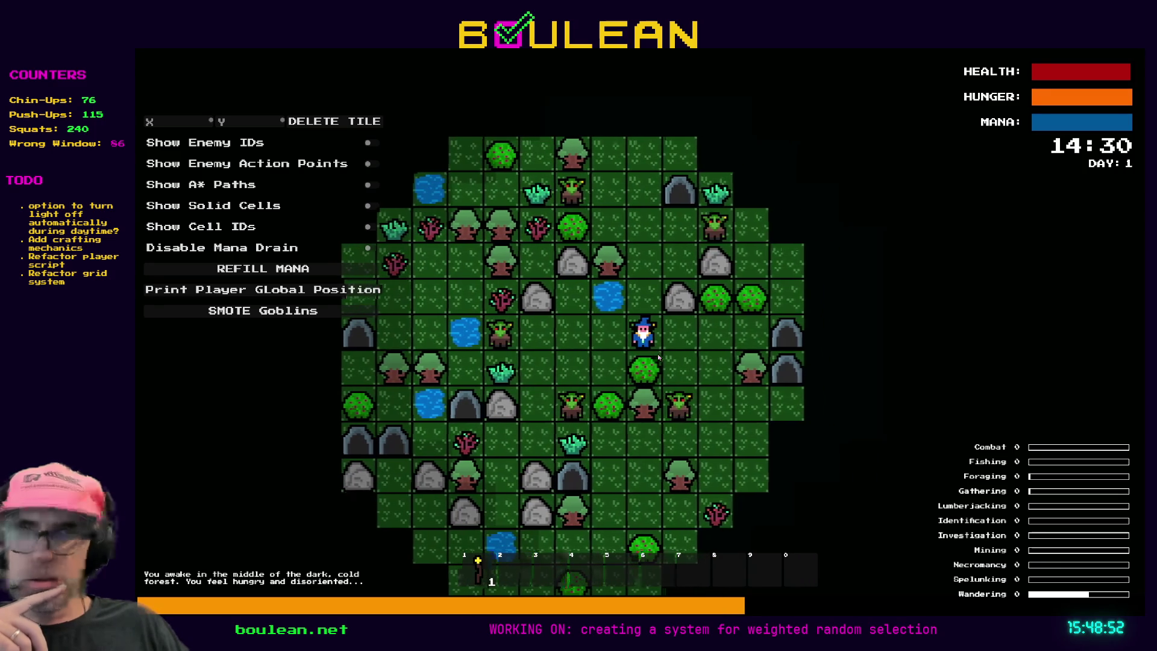
key("d")
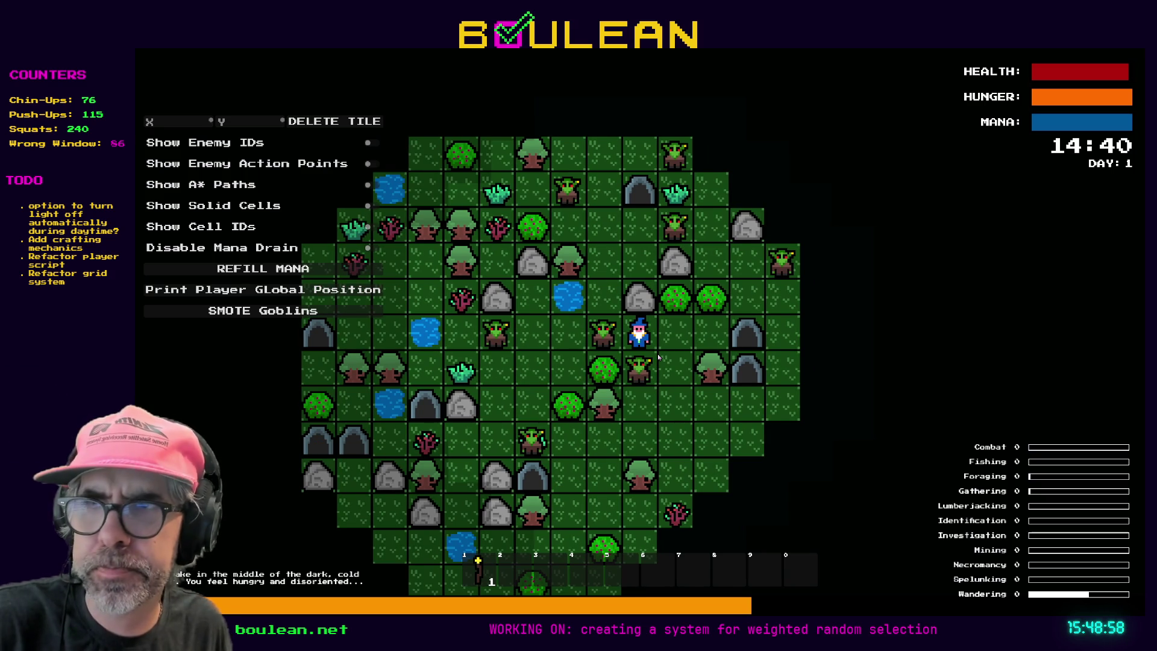
key("F8")
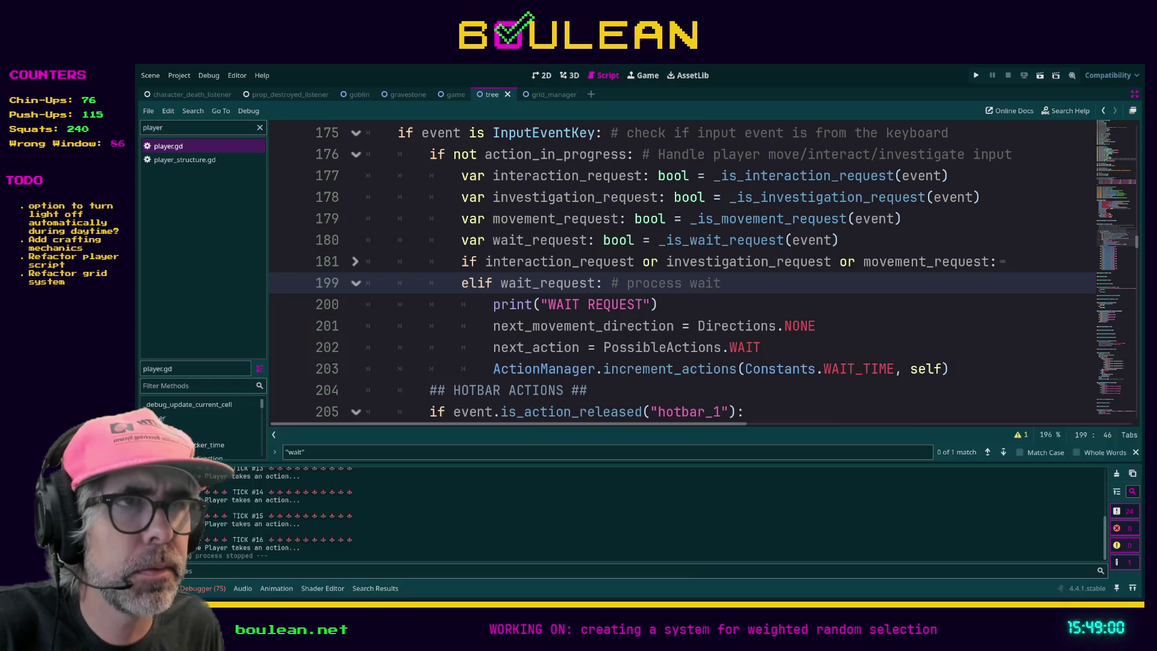
- Rerun the game, move the wizard two tiles north, then stop it
scroll(680, 271, "down", 1)
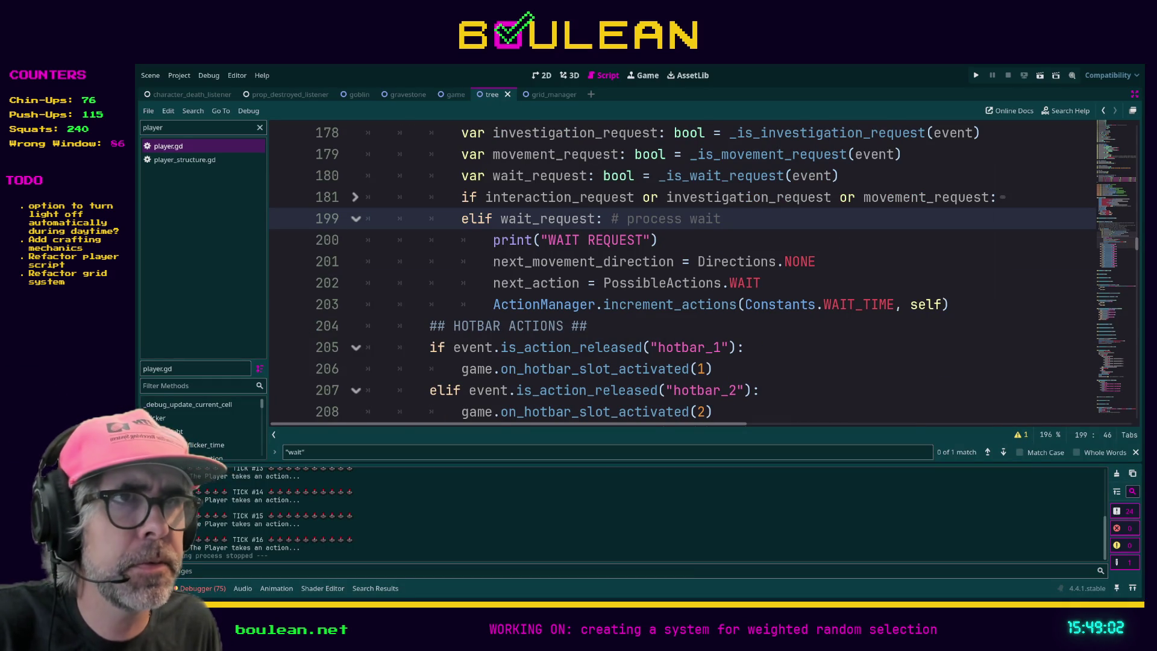
left_click(673, 243)
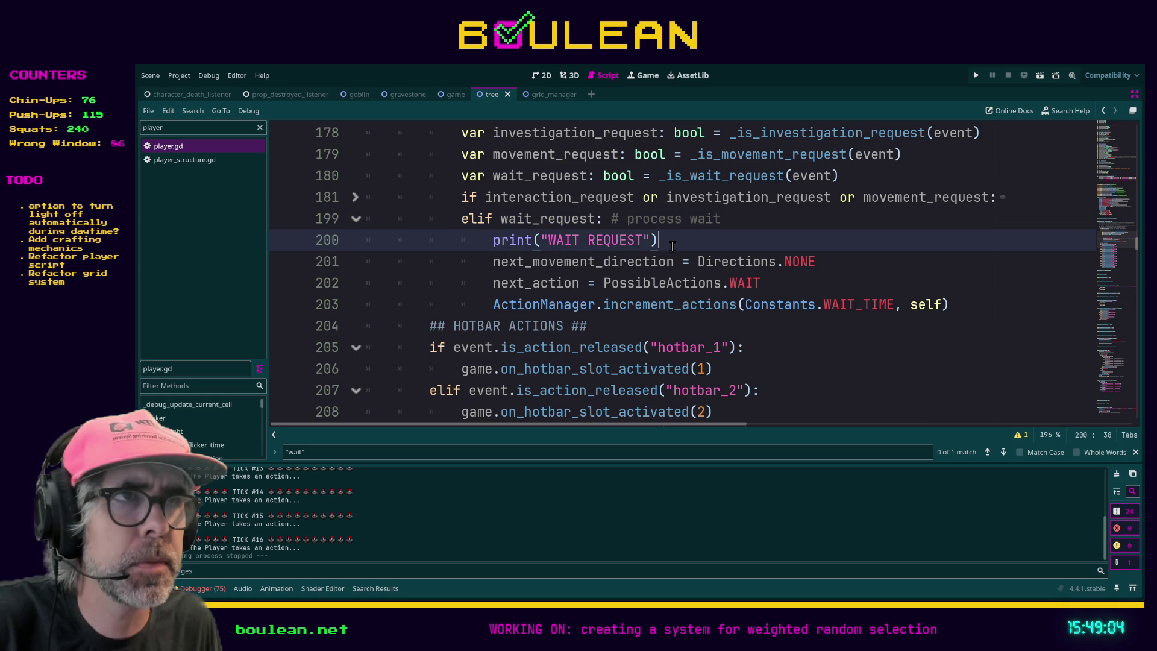
key("F5")
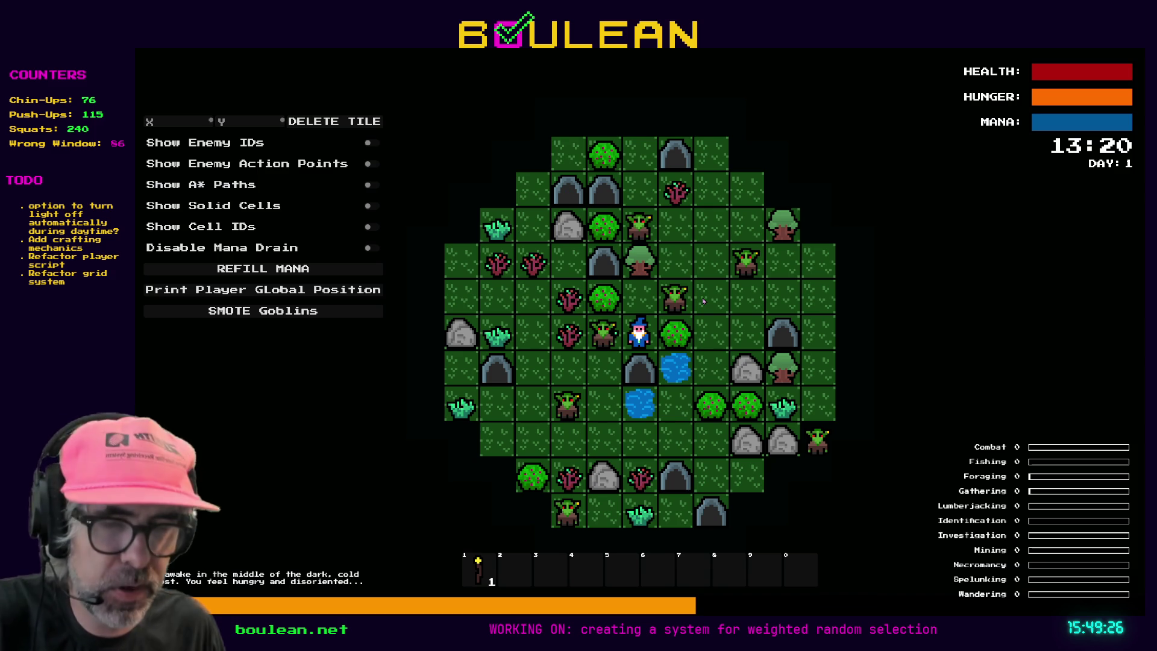
key("Up")
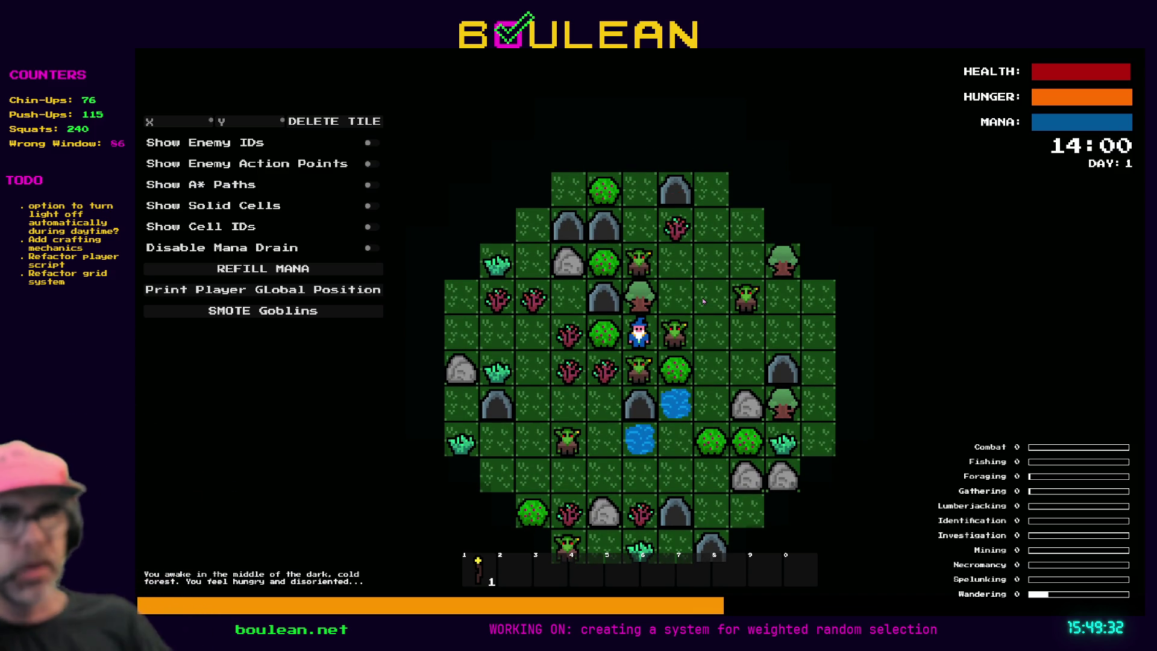
key("Up")
key("Up")
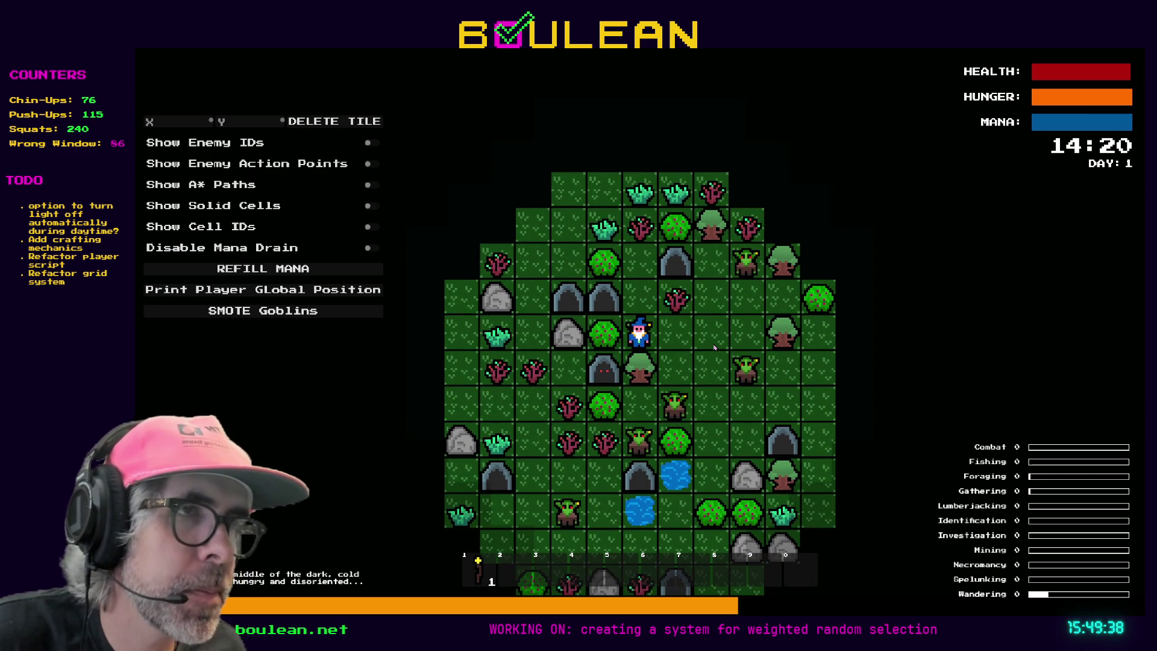
key("F8")
scroll(513, 289, "up", 1)
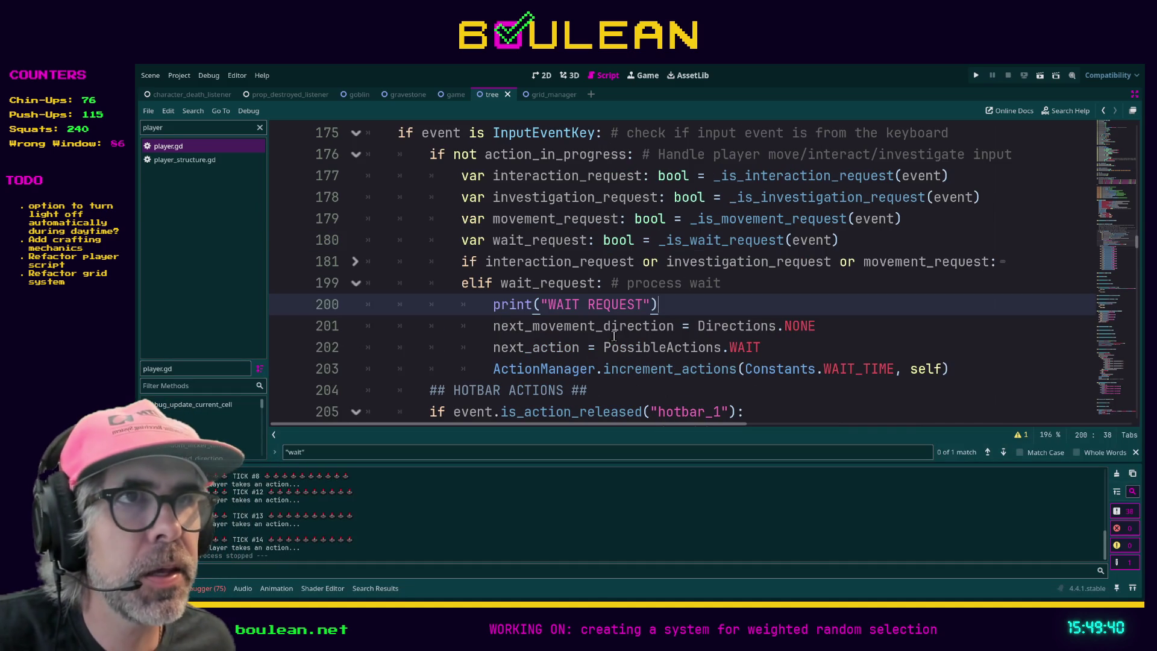
left_click(356, 262)
scroll(506, 282, "down", 1)
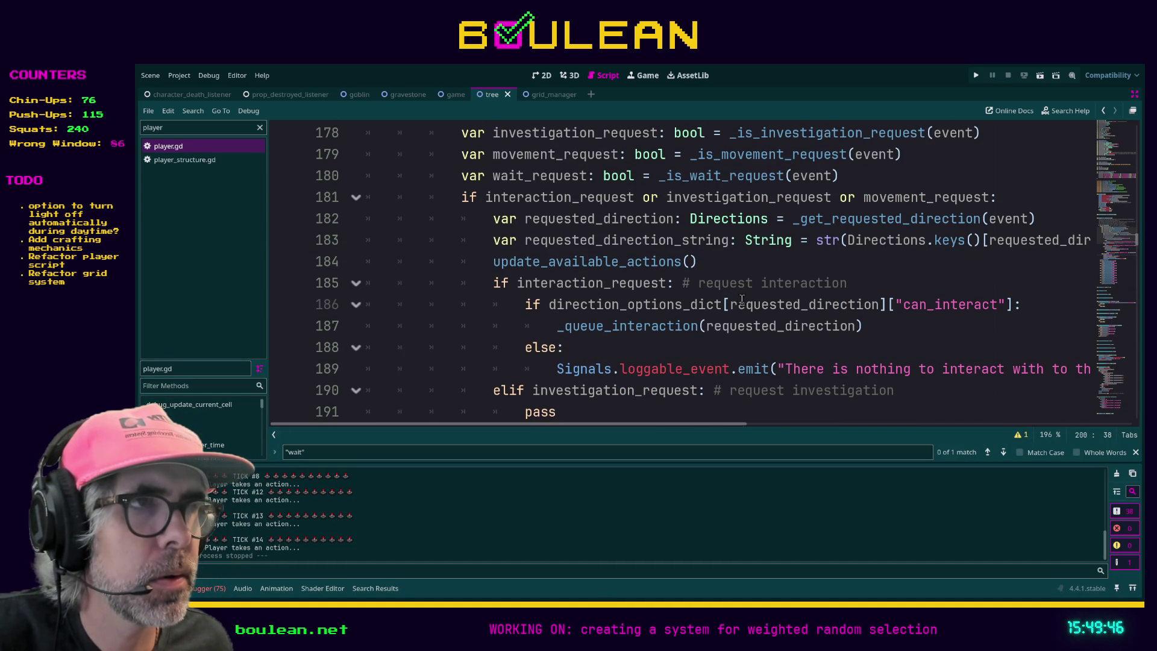
scroll(750, 312, "down", 4)
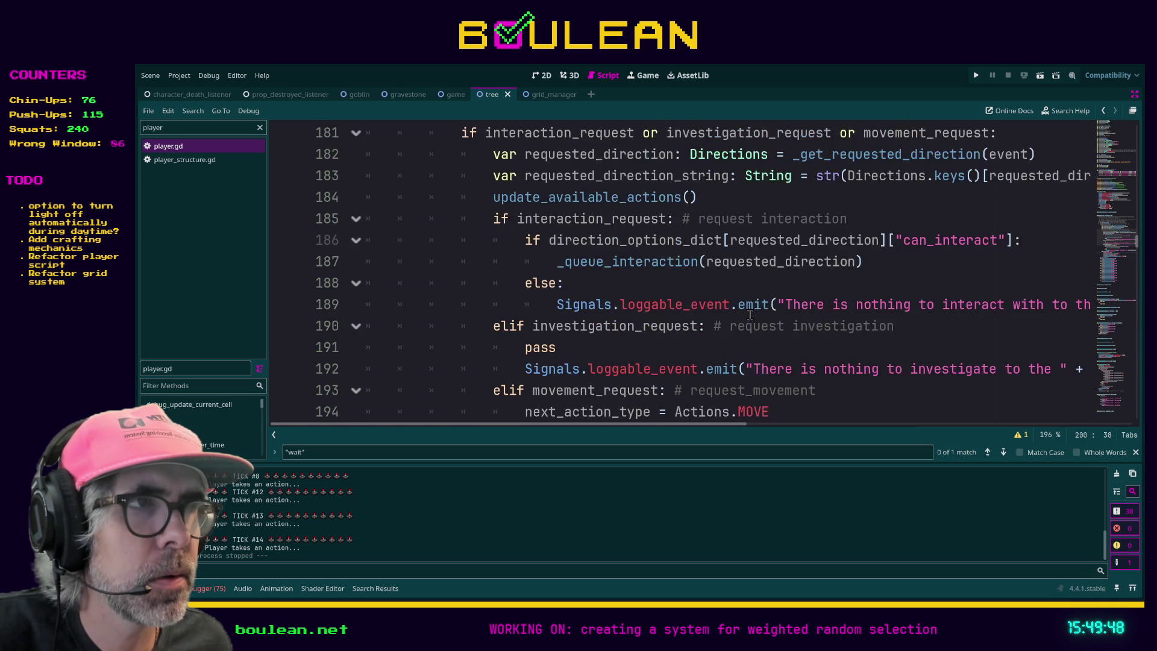
scroll(747, 314, "down", 1)
scroll(738, 314, "up", 3)
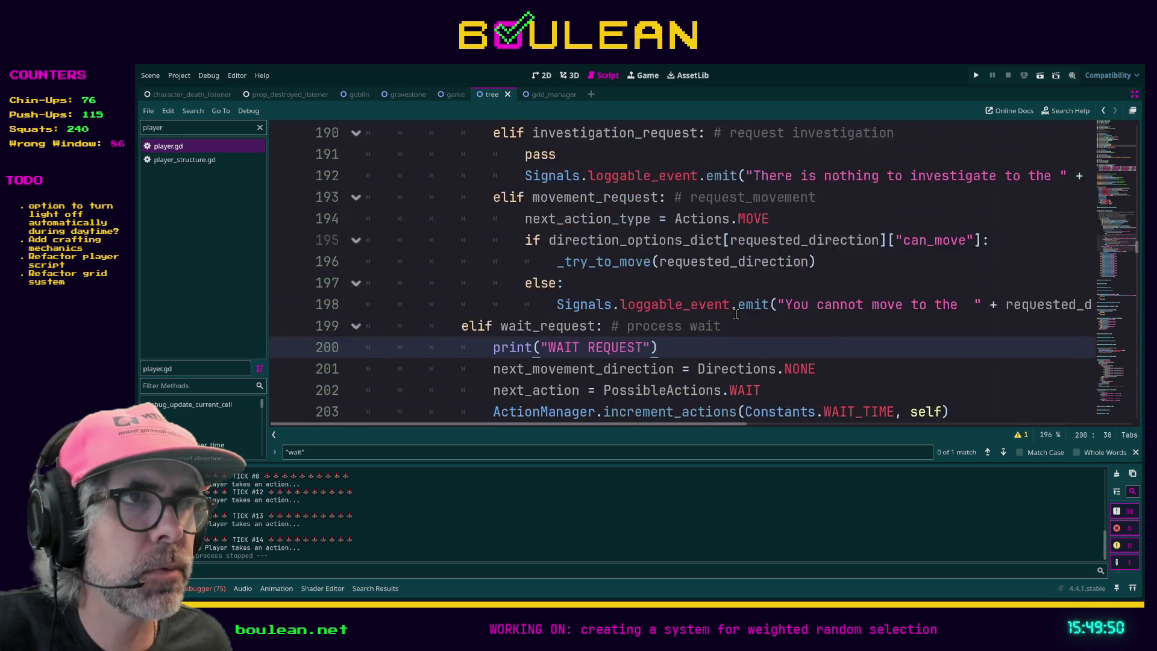
scroll(624, 220, "down", 3)
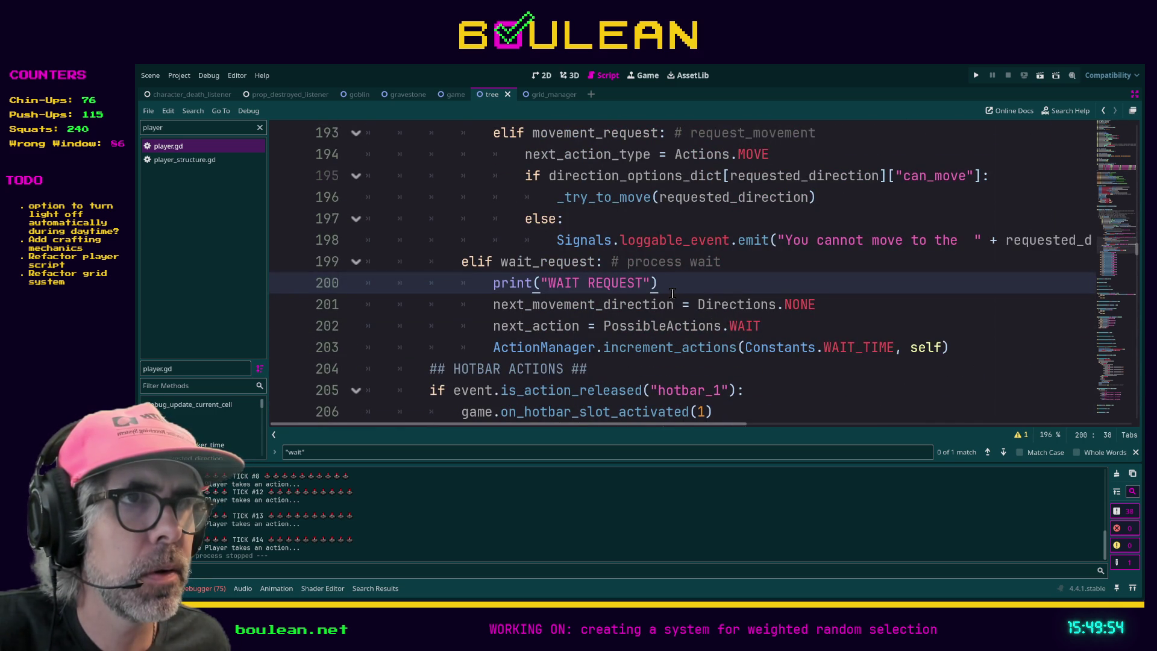
scroll(673, 293, "up", 4)
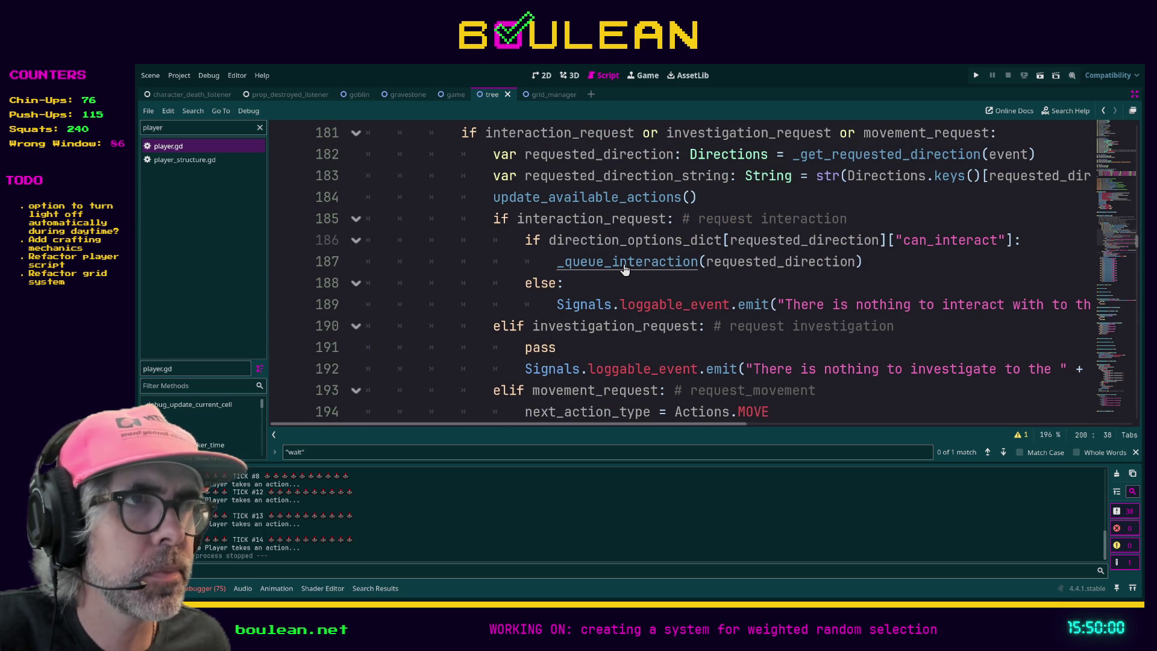
left_click(624, 269, "ctrl")
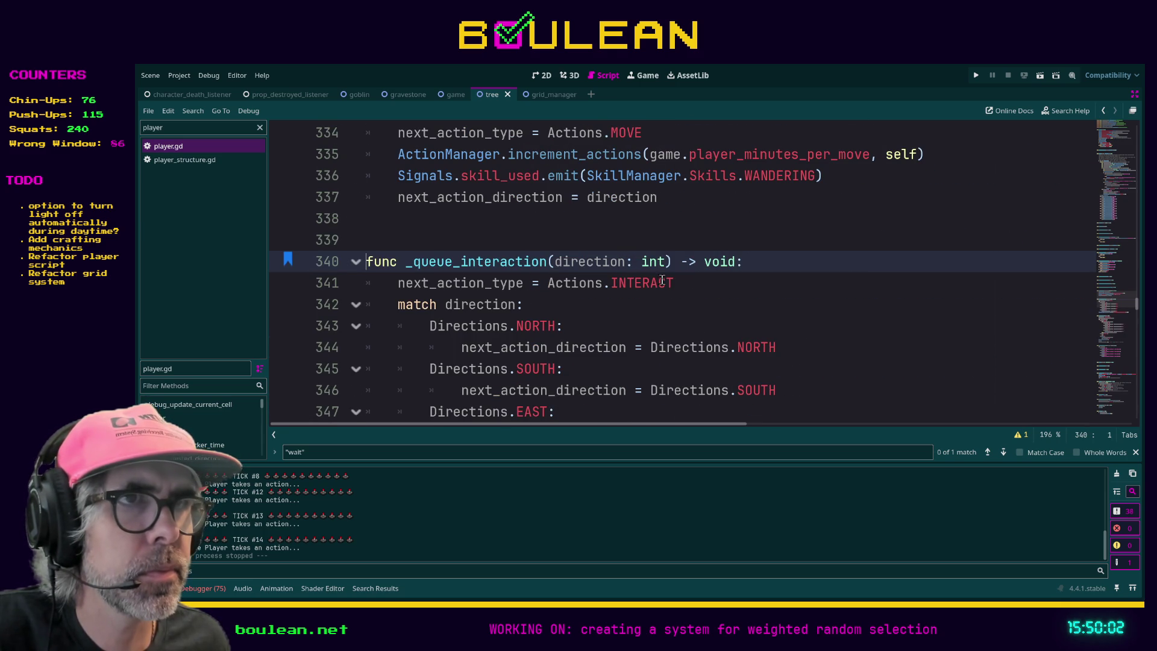
scroll(703, 307, "down", 1)
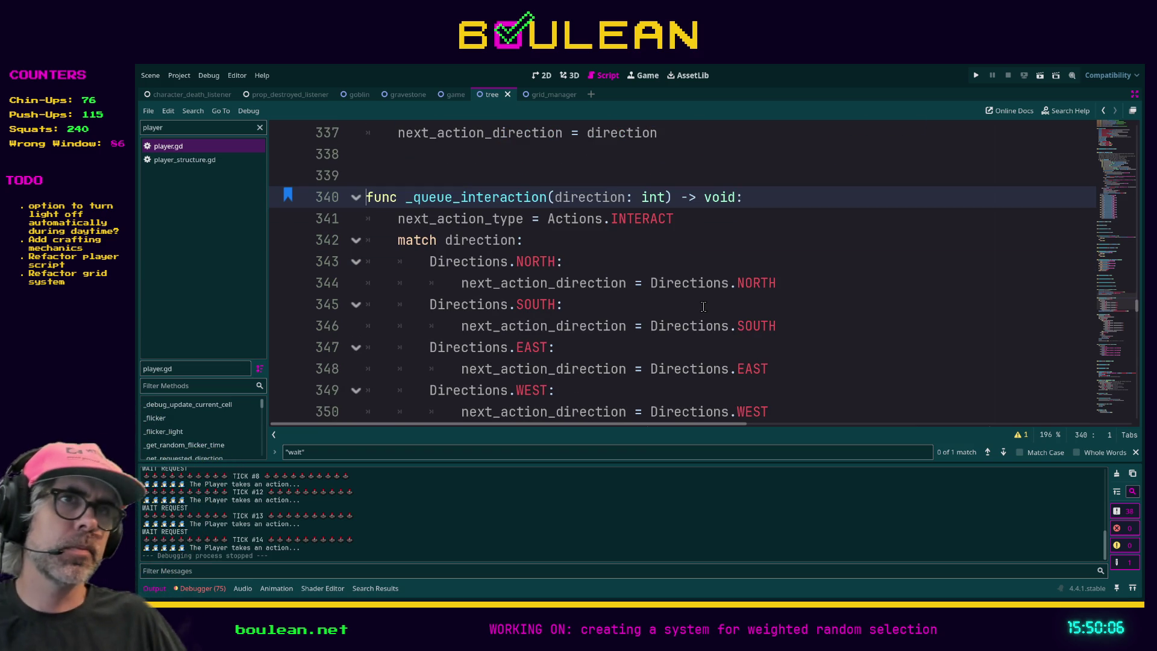
scroll(703, 306, "down", 1)
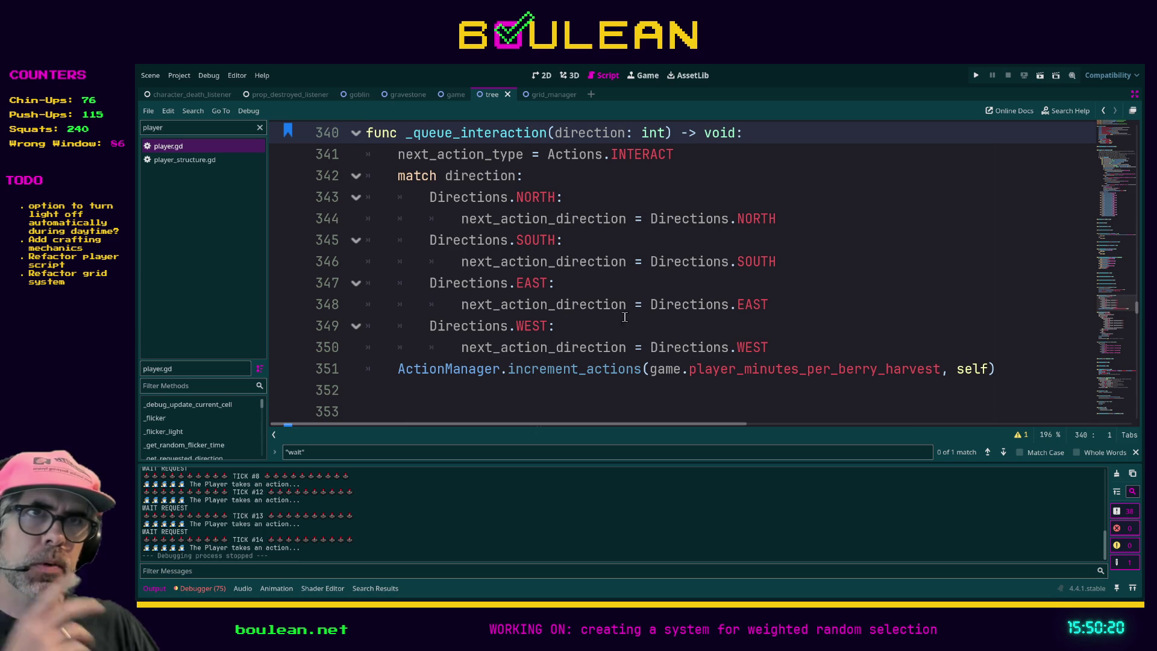
left_click(472, 240, "ctrl")
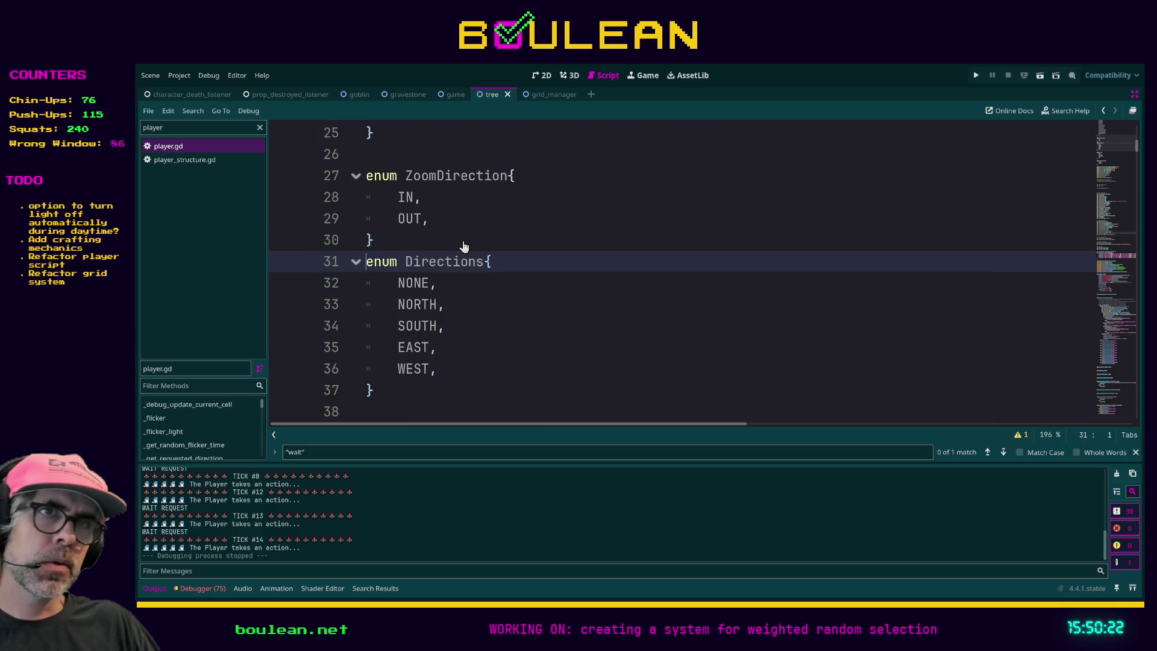
left_click(575, 306)
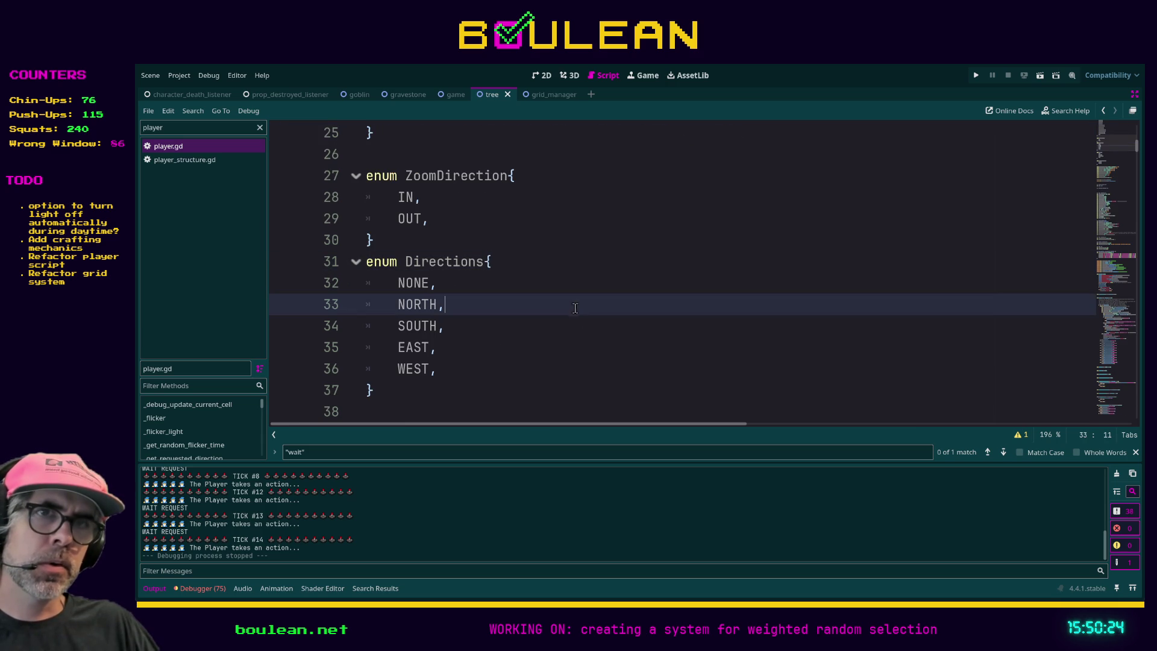
left_click(1003, 455)
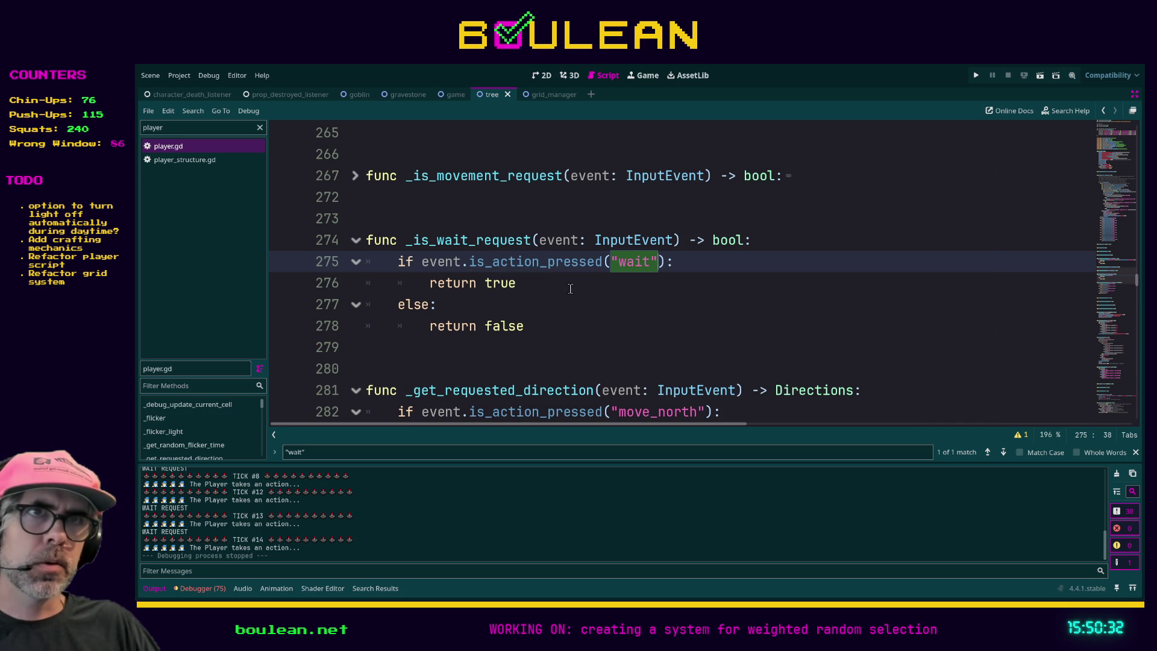
scroll(566, 289, "up", 15)
scroll(594, 316, "up", 10)
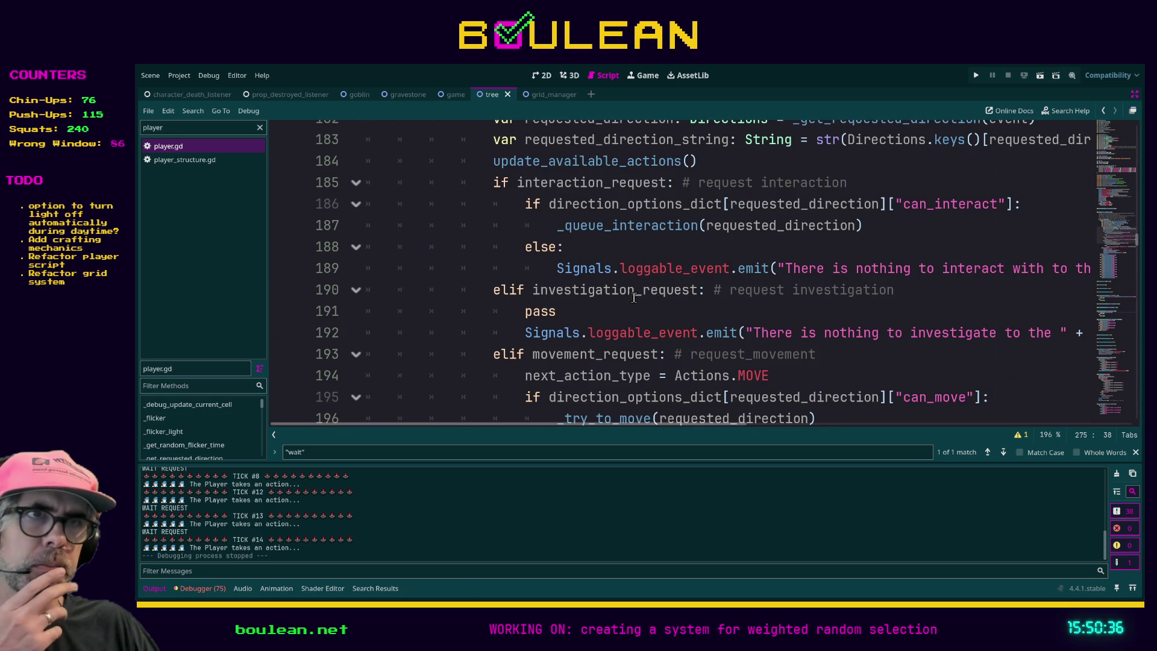
scroll(629, 298, "down", 3)
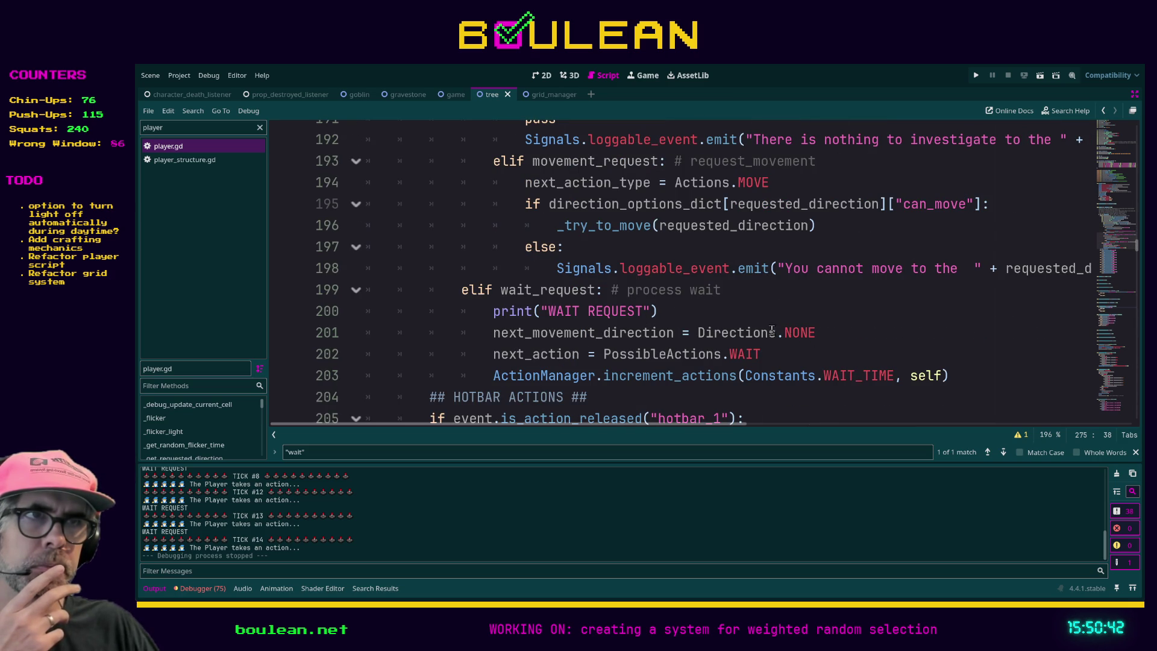
left_click(818, 332)
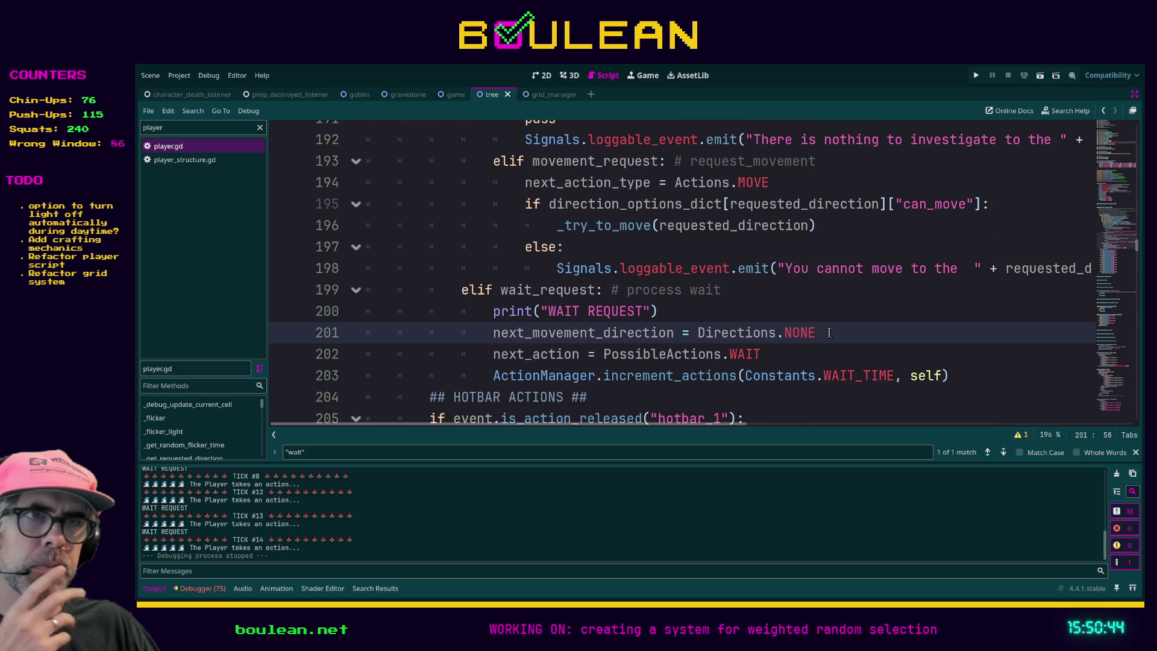
key("Return")
- Discard the unfinished 'direction' text on line 202 after browsing its autocomplete suggestions
type("direction")
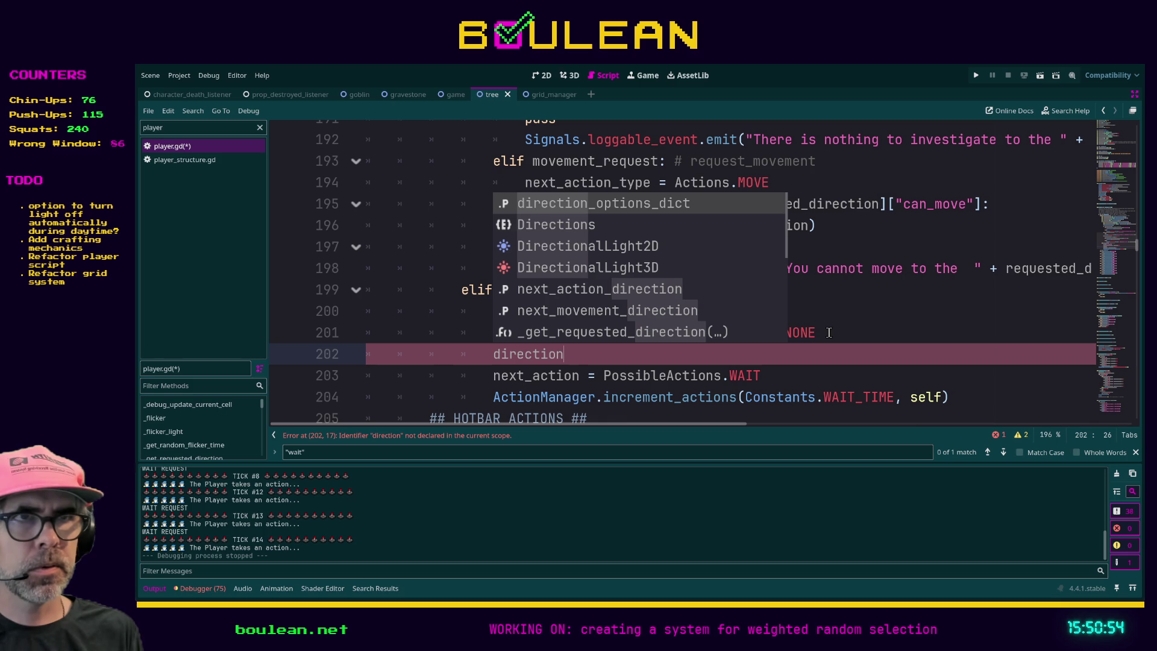
key("Down")
key("Down")
key("Down")
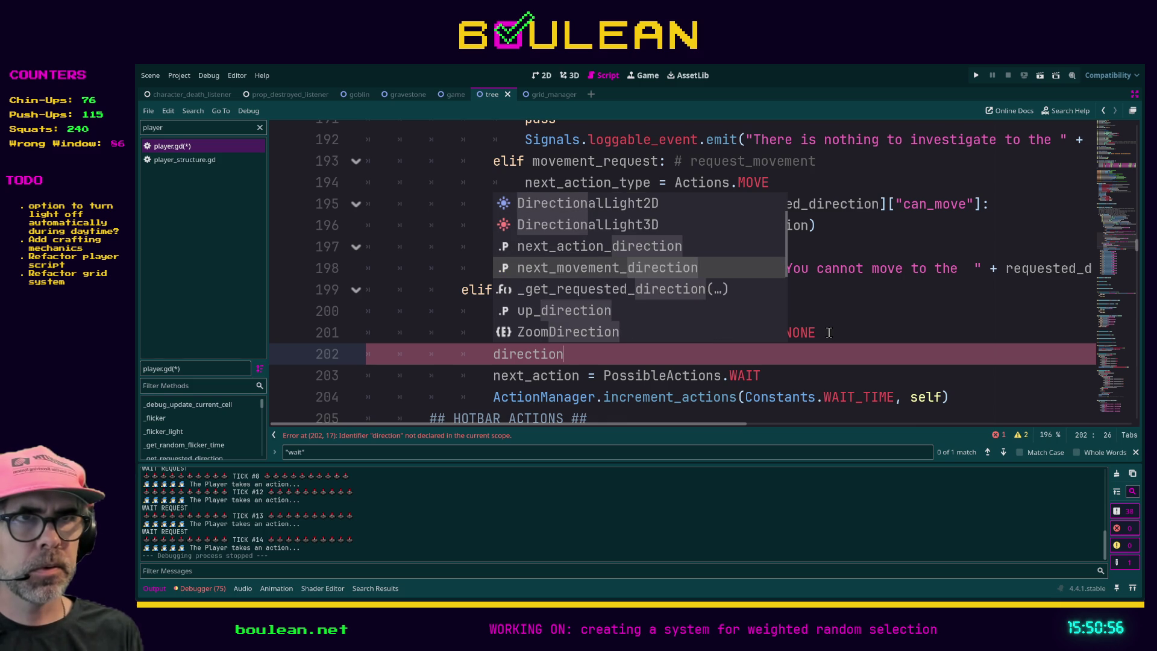
key("Up")
key("Down")
key("Up")
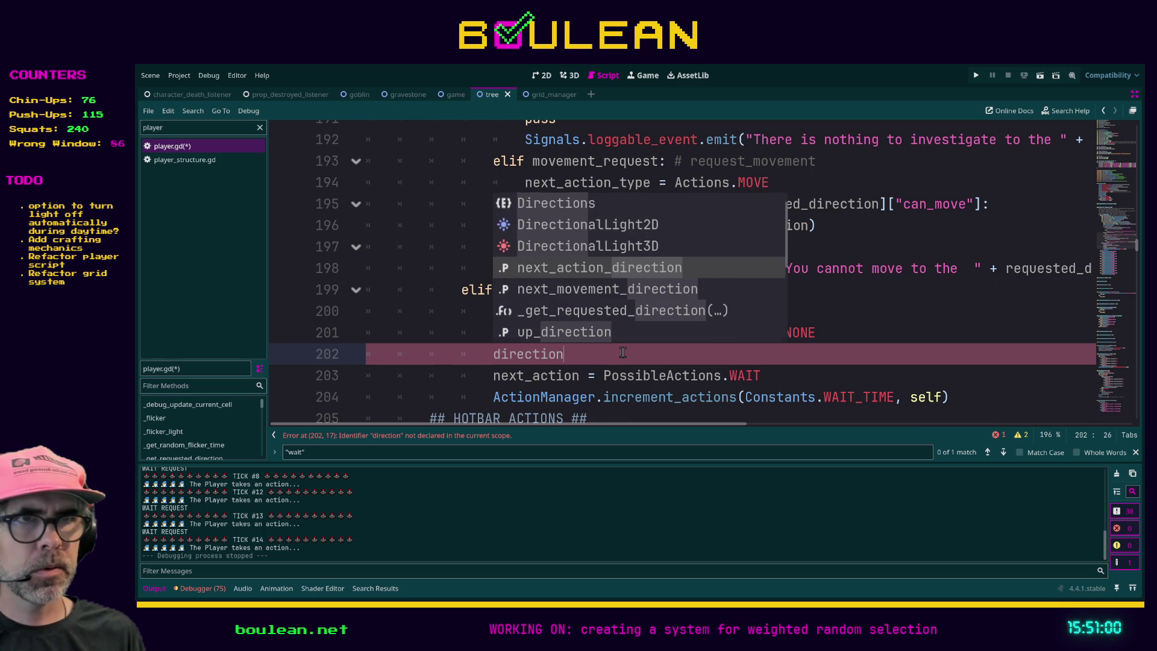
key("Escape")
key("BackSpace")
key("BackSpace")
key("BackSpace")
- Review the _queue_interaction(requested_direction) call on line 187 for reference
scroll(619, 345, "up", 2)
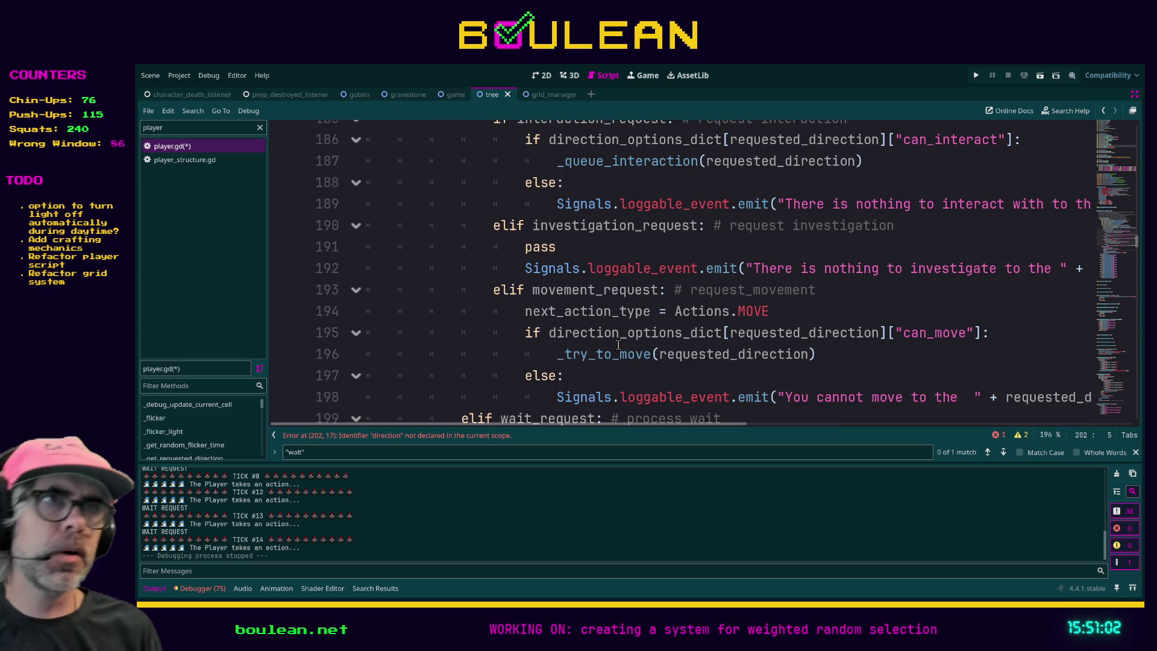
scroll(686, 197, "up", 1)
scroll(686, 197, "up", 1)
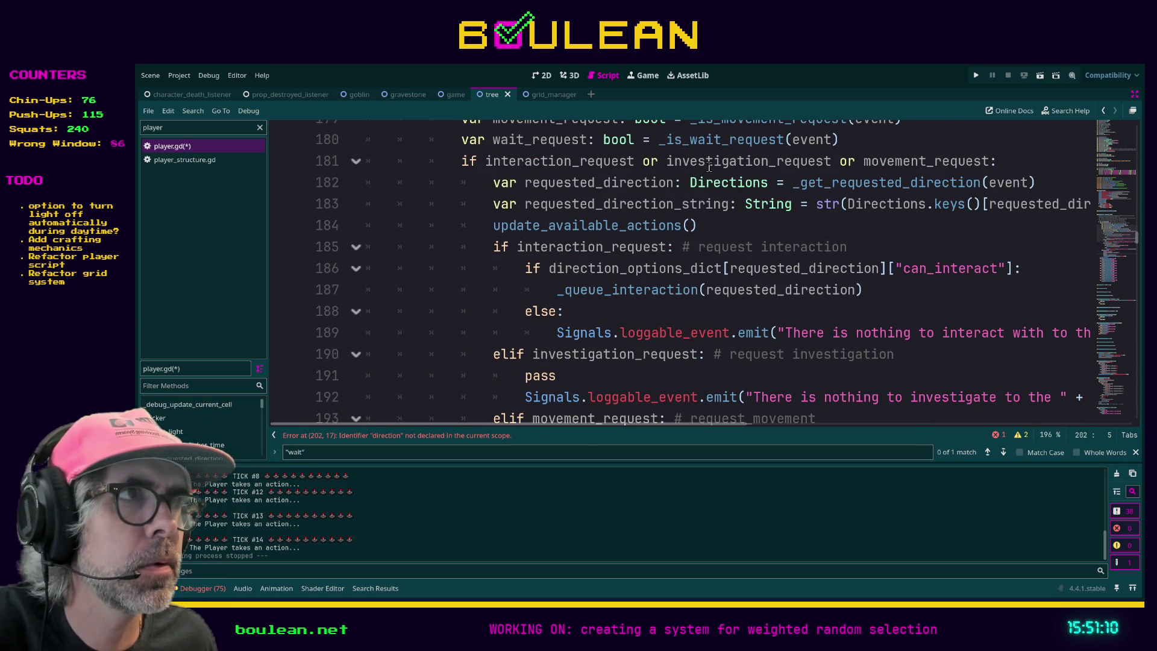
scroll(713, 197, "up", 1)
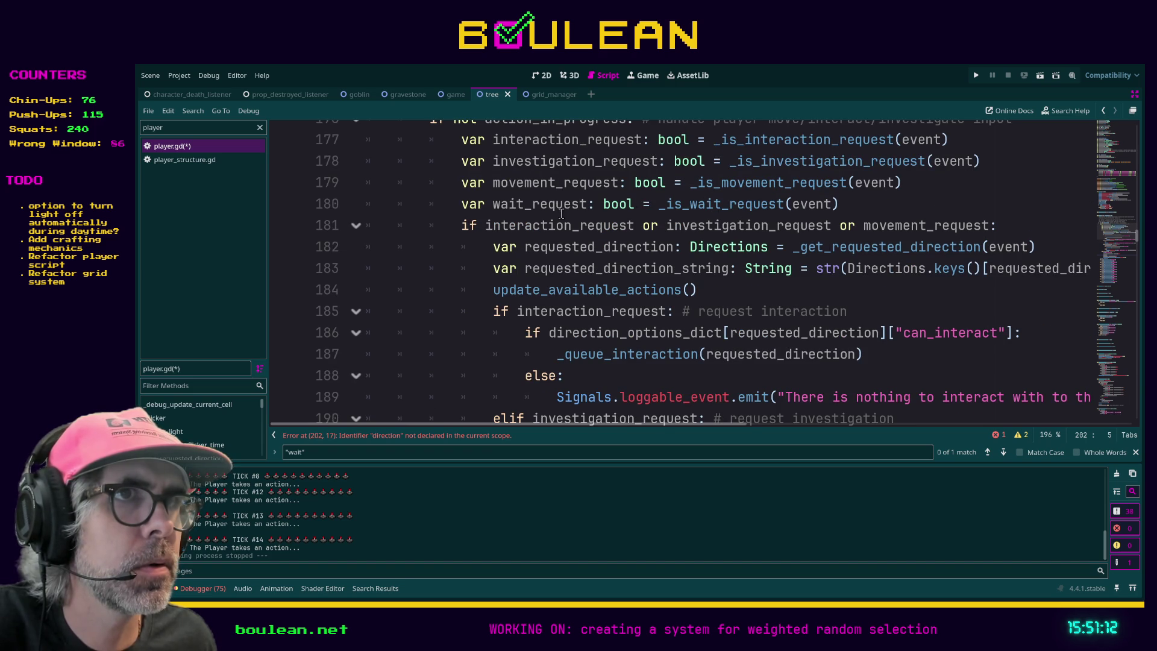
scroll(570, 228, "down", 6)
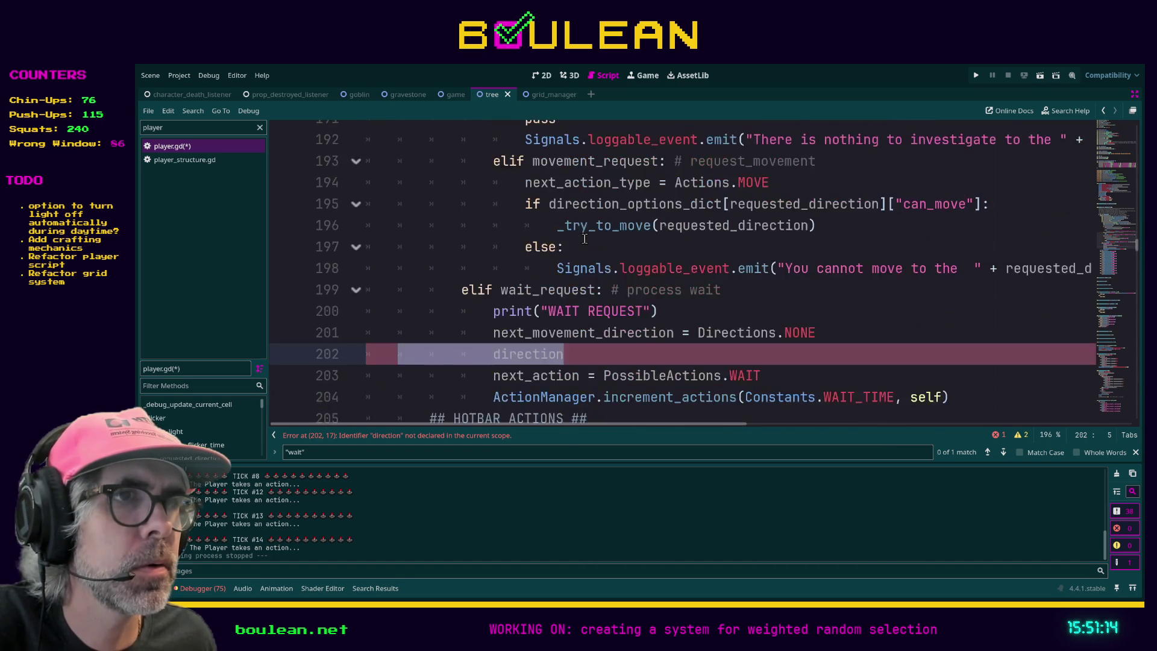
scroll(621, 268, "up", 1)
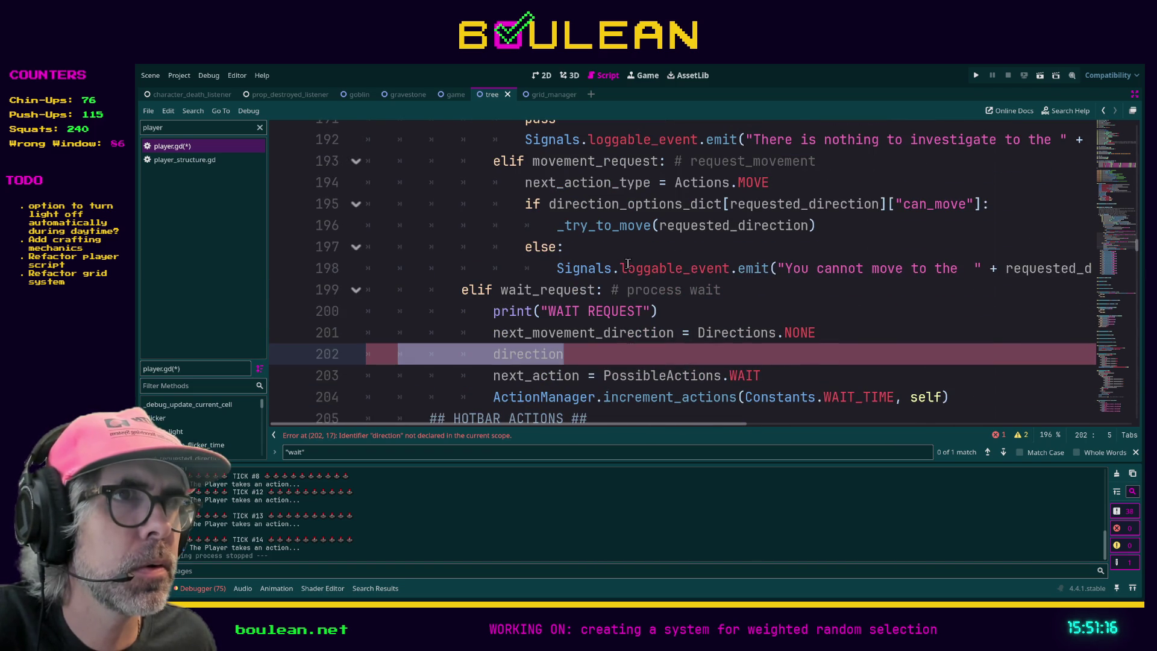
scroll(648, 254, "up", 1)
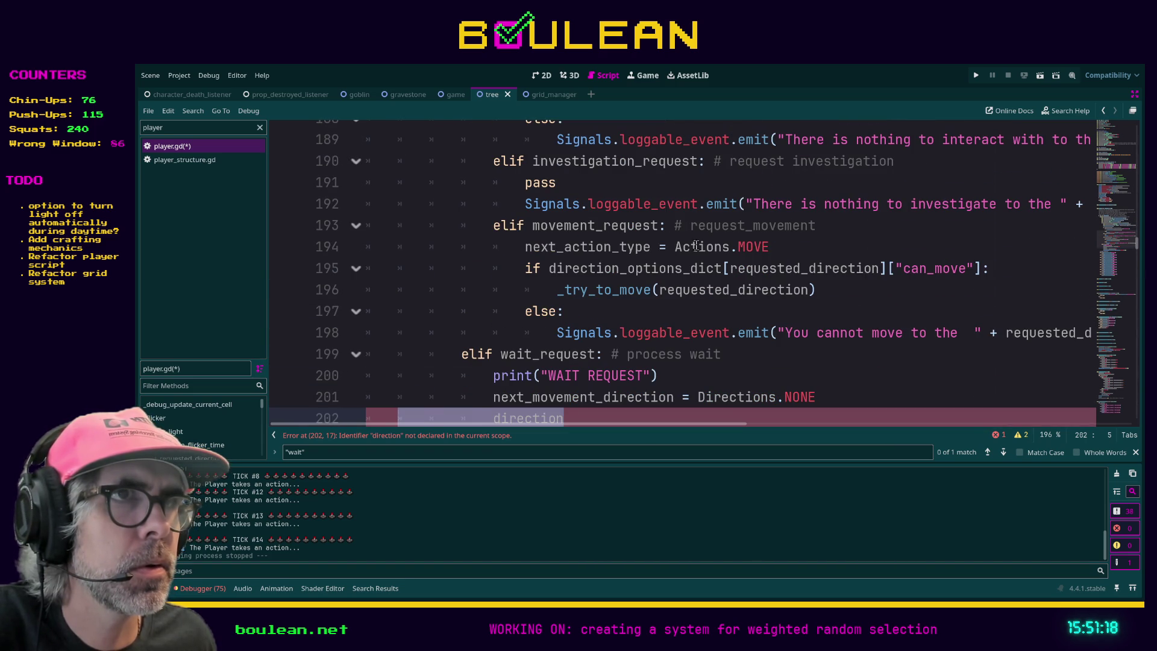
scroll(699, 247, "up", 2)
left_click_drag(881, 226, 554, 228)
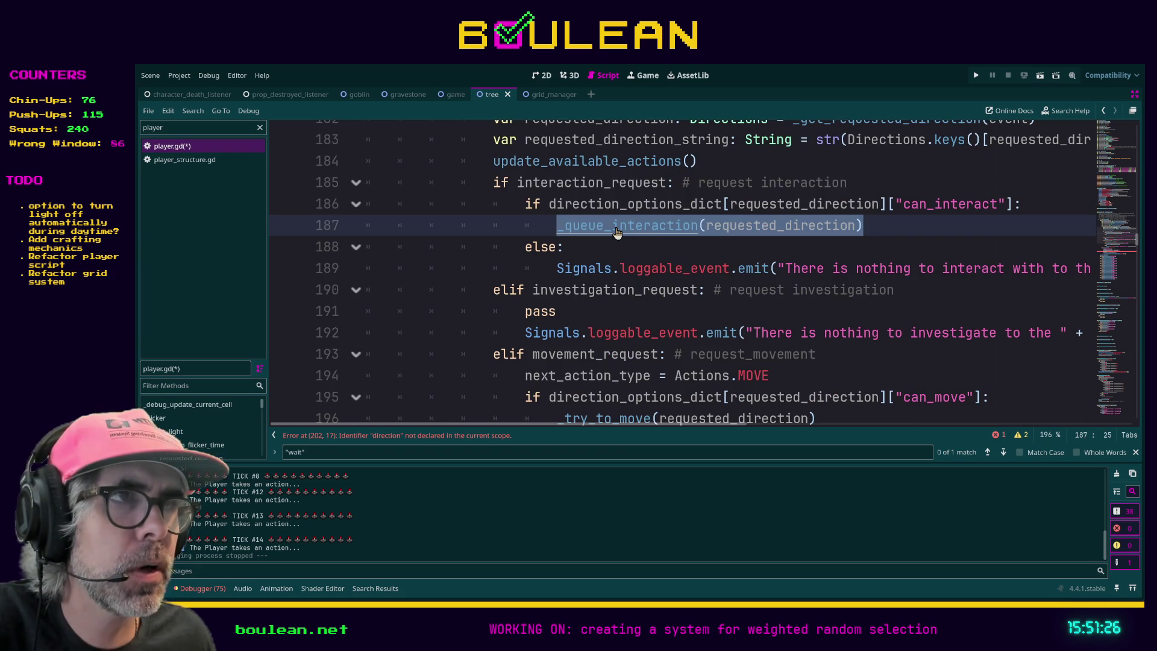
scroll(646, 246, "up", 2)
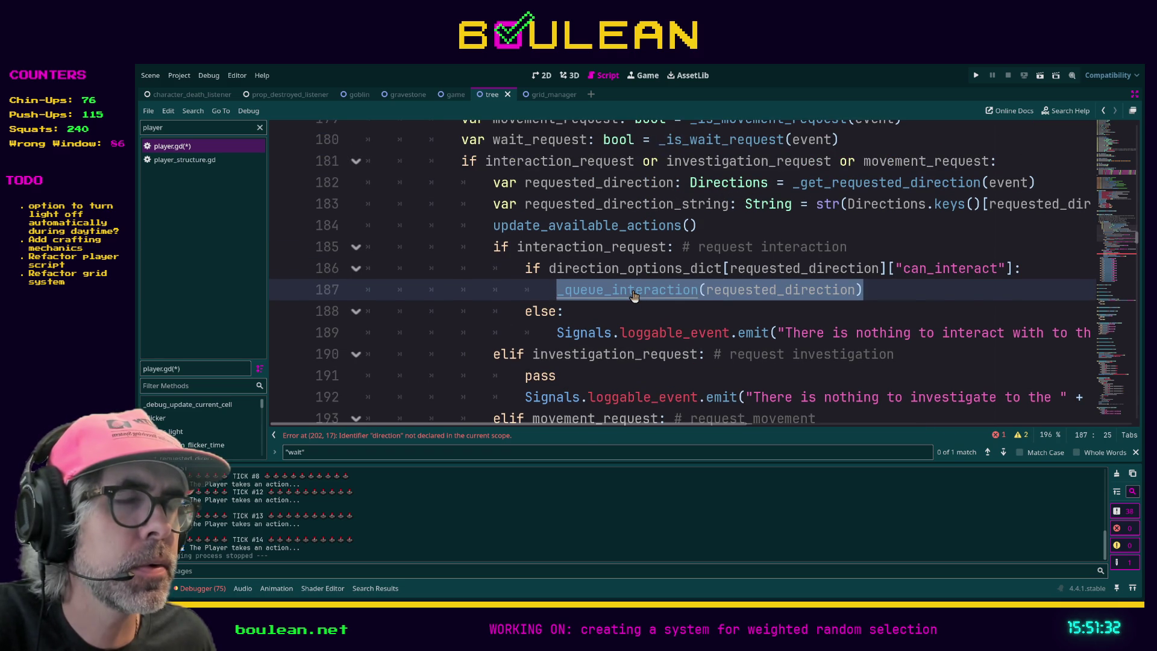
scroll(634, 292, "down", 5)
- Replace the word direction on line 202 with _queue_interaction(Directions.NONE)
left_click_drag(610, 296, 500, 288)
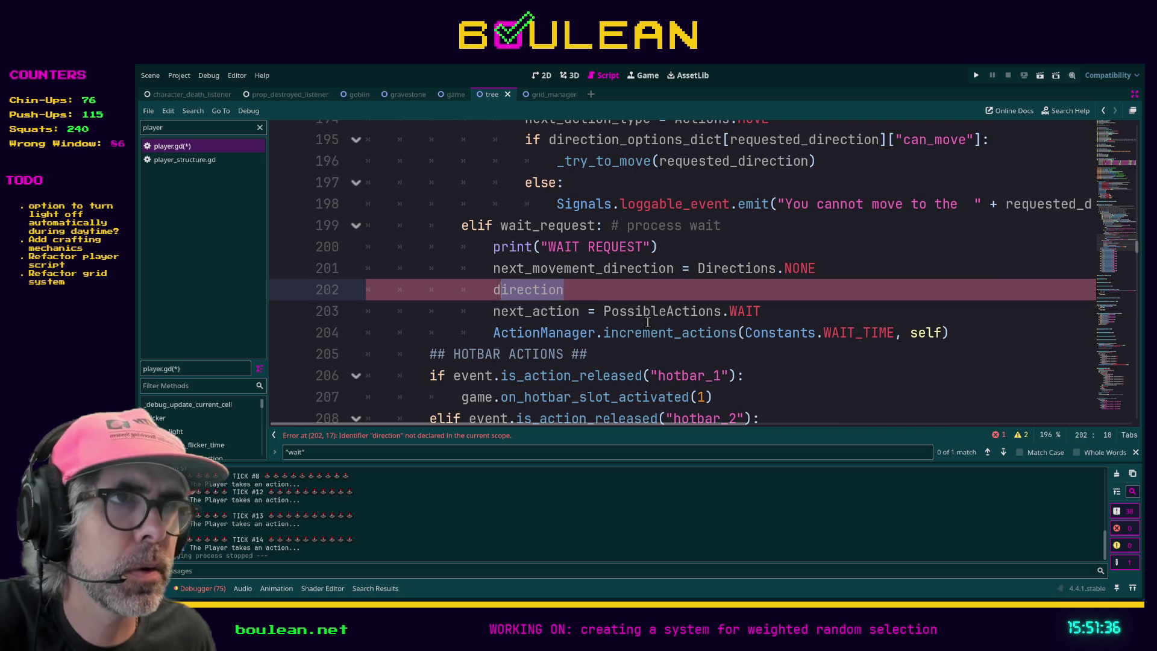
key("shift+Left")
type("_queue")
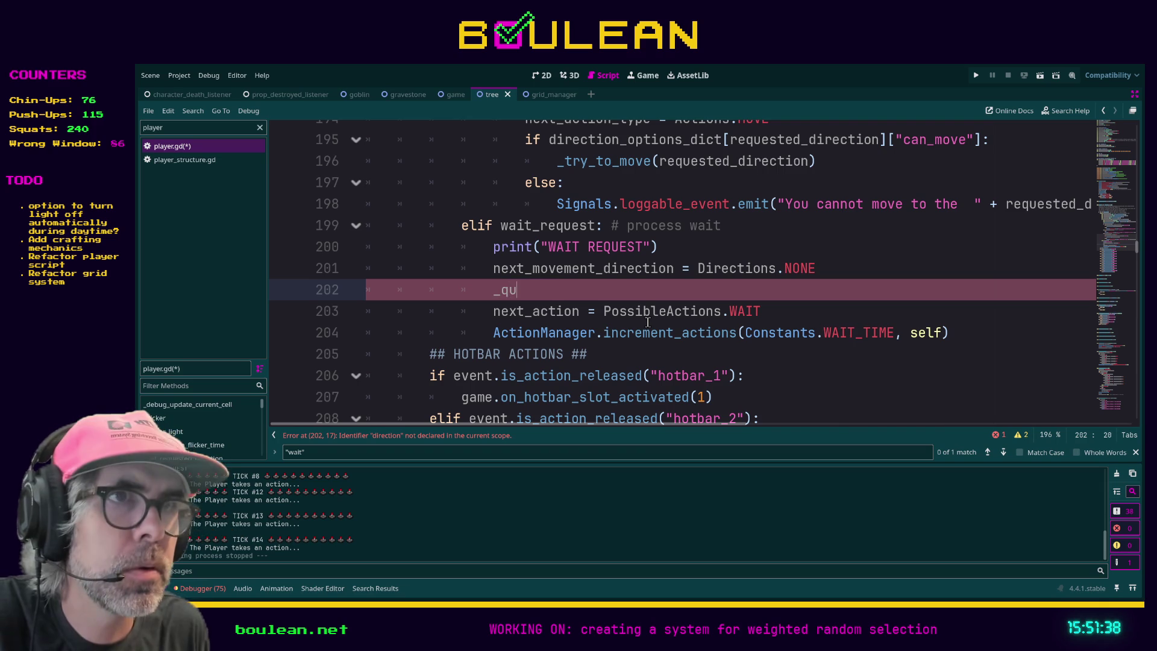
key("Return")
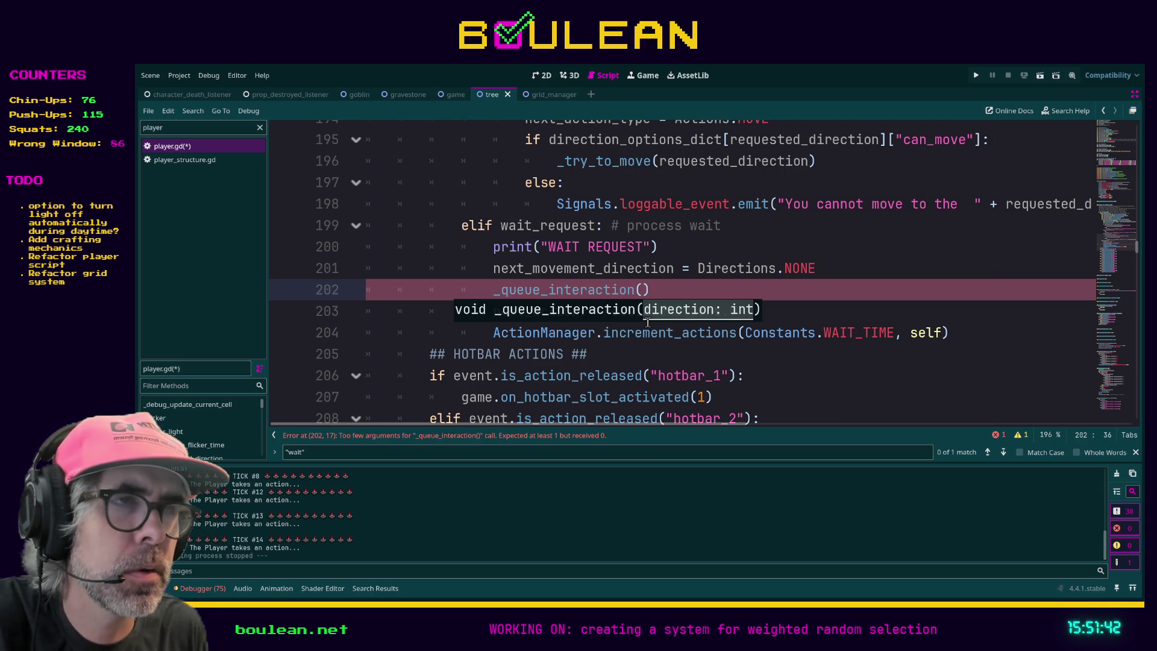
type("Directions")
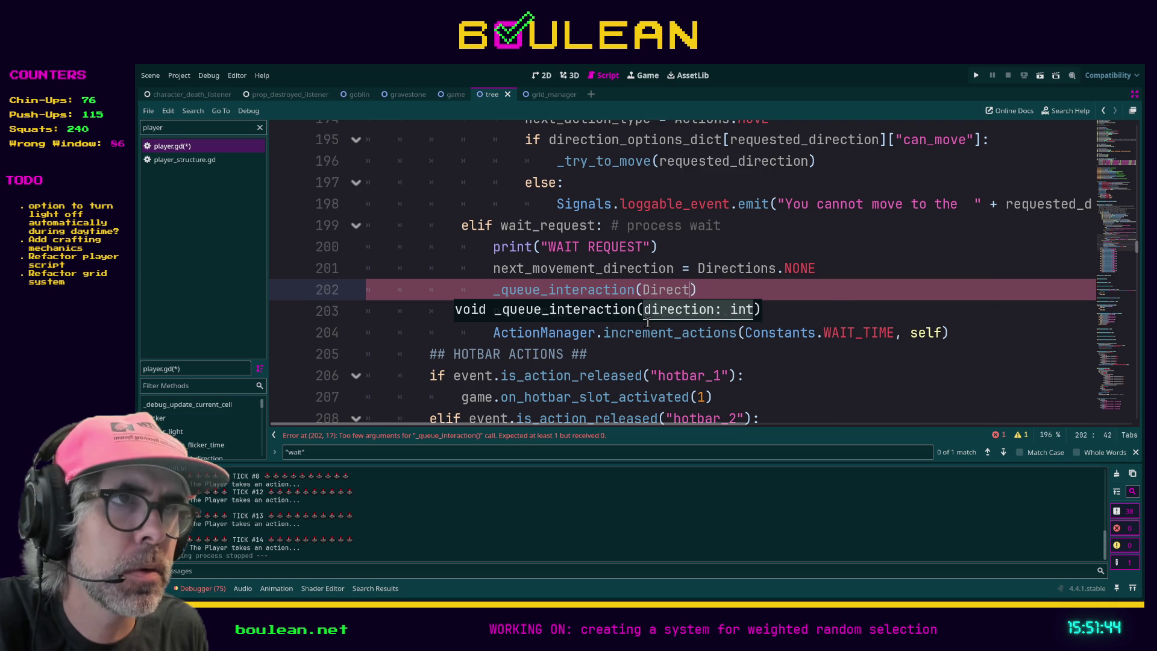
type(".N")
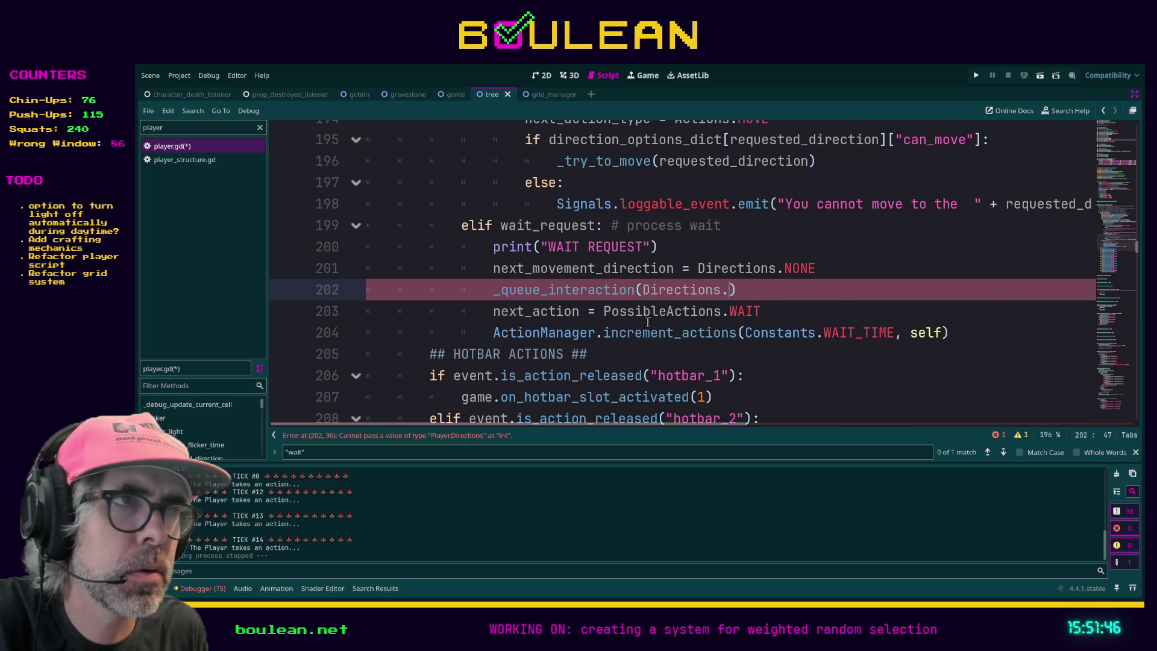
key("Return")
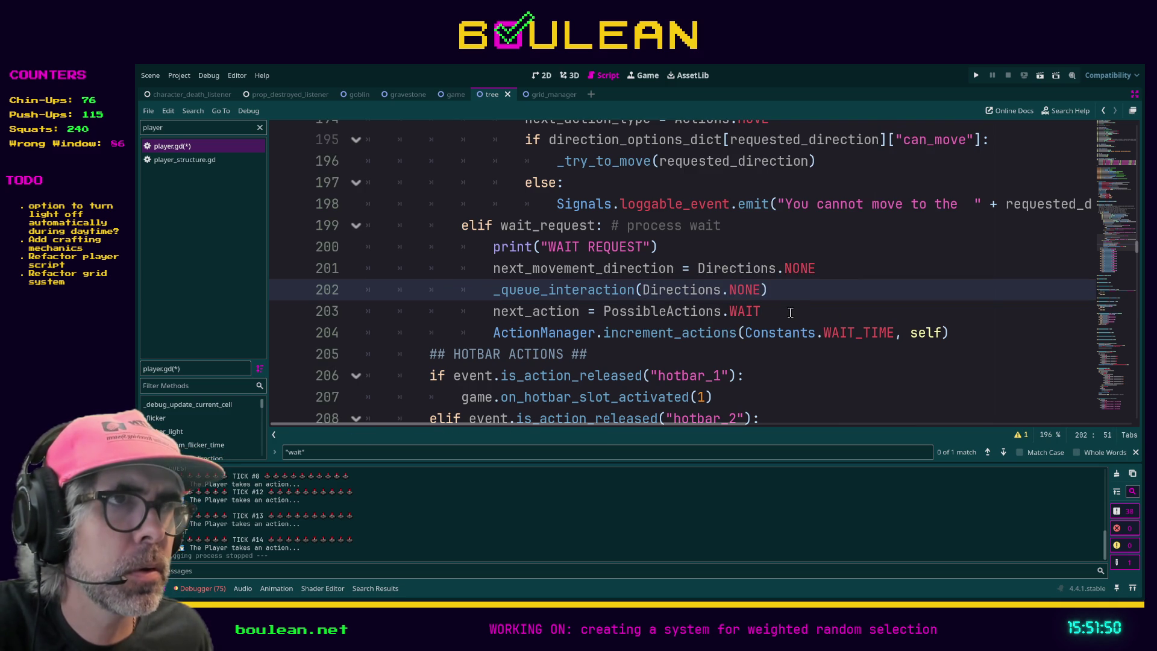
- Comment out the next_movement_direction and next_action = PossibleActions.WAIT lines with Ctrl+K
left_click(480, 265)
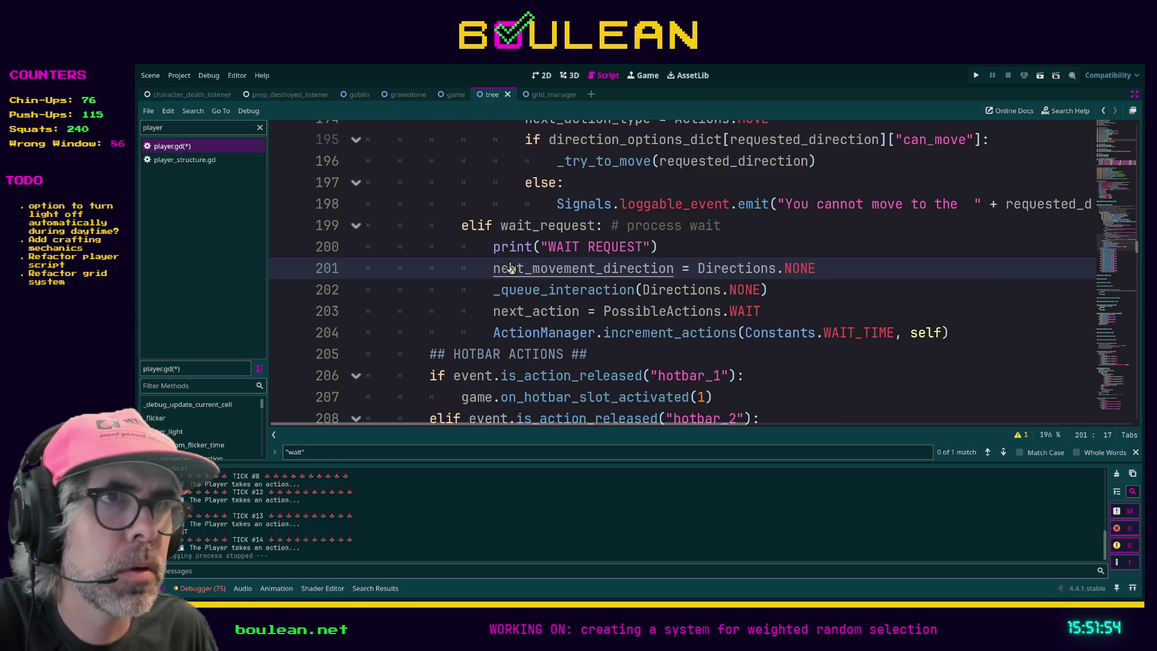
key("ctrl+k")
key("Down")
key("Down")
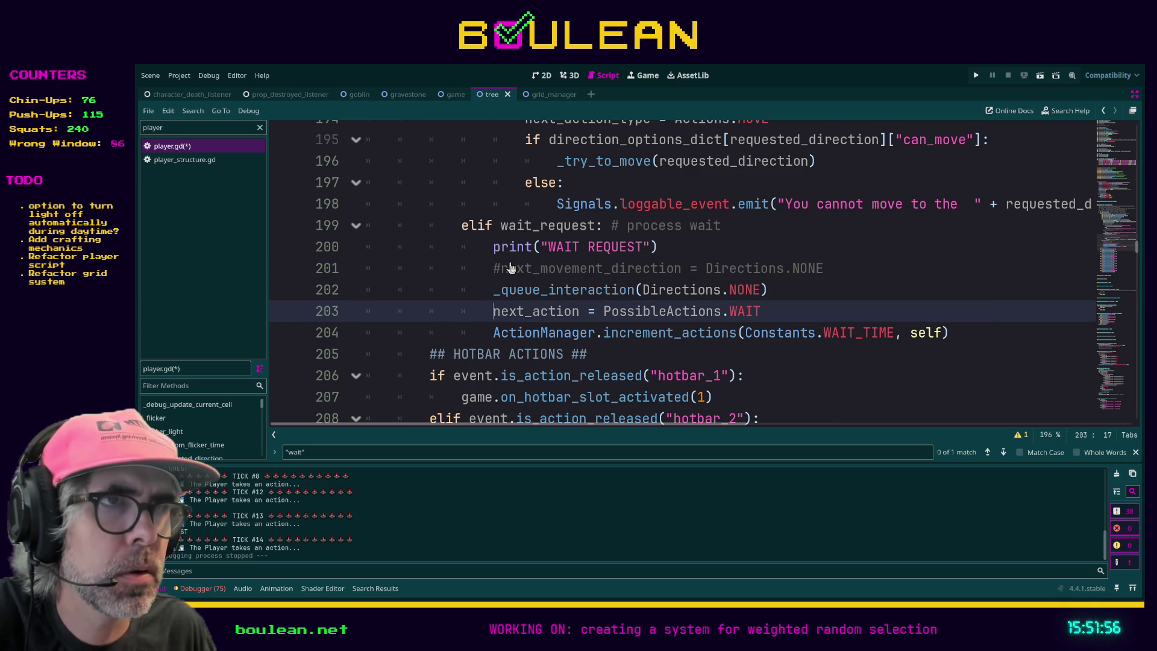
key("ctrl+k")
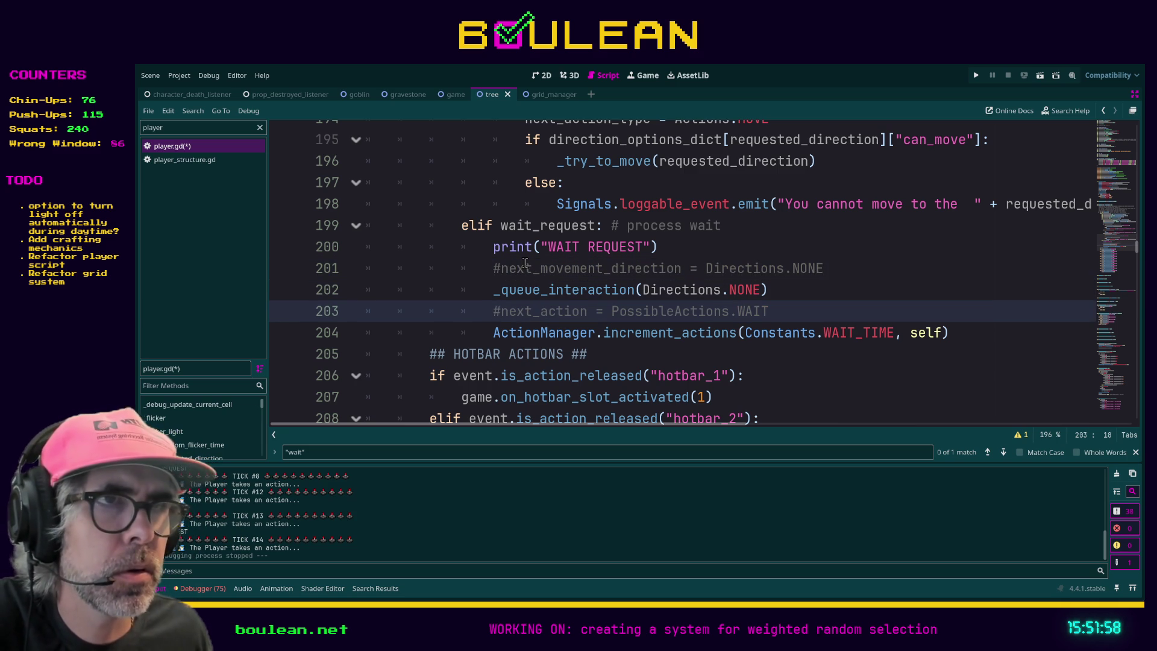
scroll(644, 277, "up", 3)
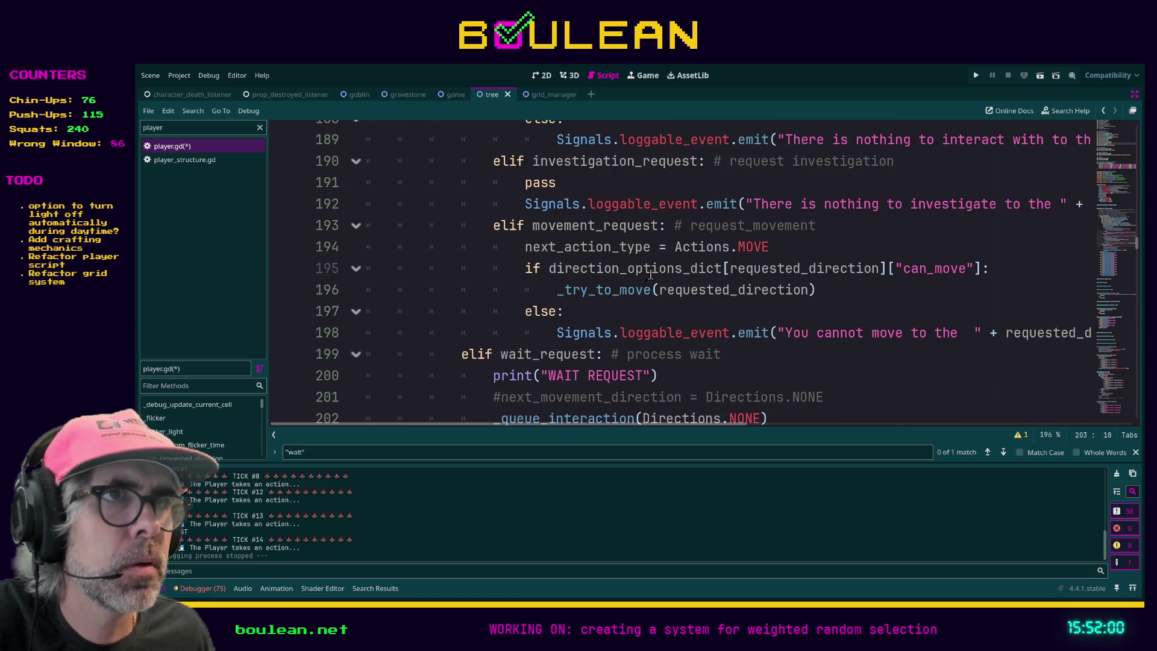
scroll(665, 249, "up", 2)
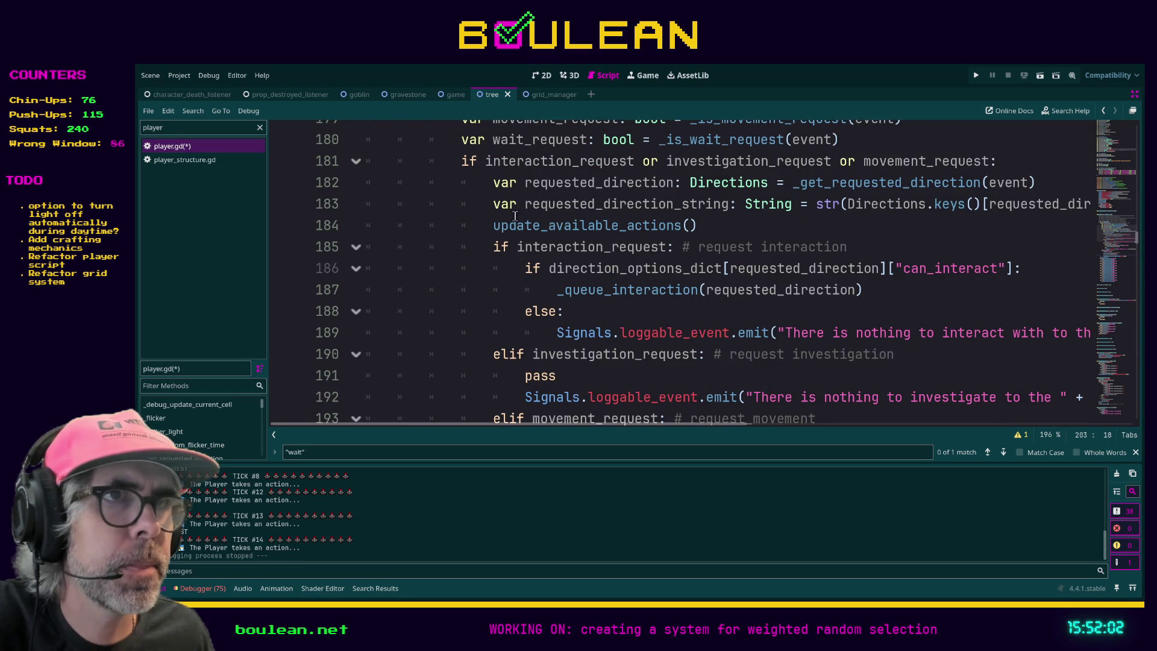
scroll(572, 240, "down", 5)
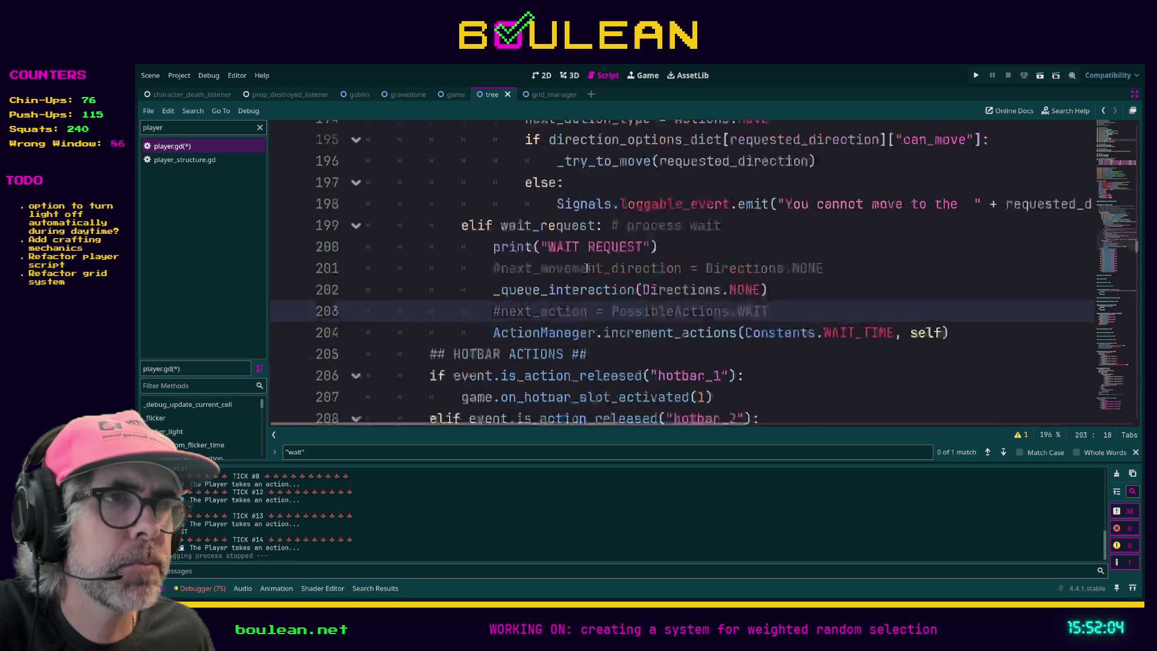
left_click(558, 295)
- Jump to the _queue_interaction function definition and review its direction handling
left_click(558, 295, "ctrl")
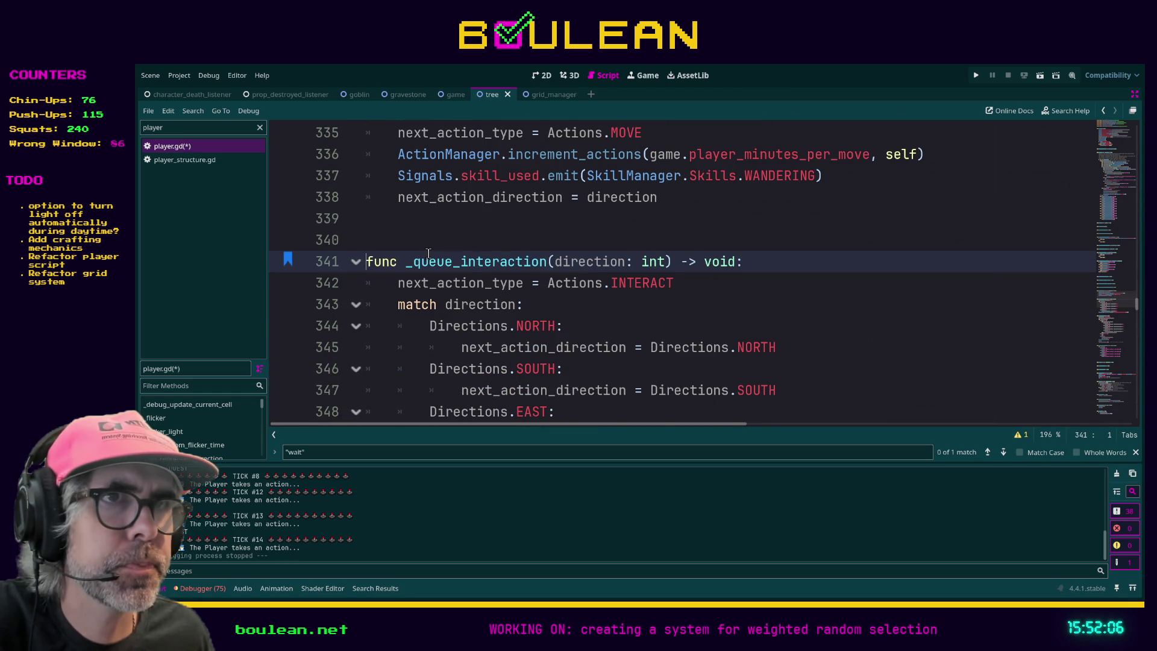
scroll(442, 244, "down", 2)
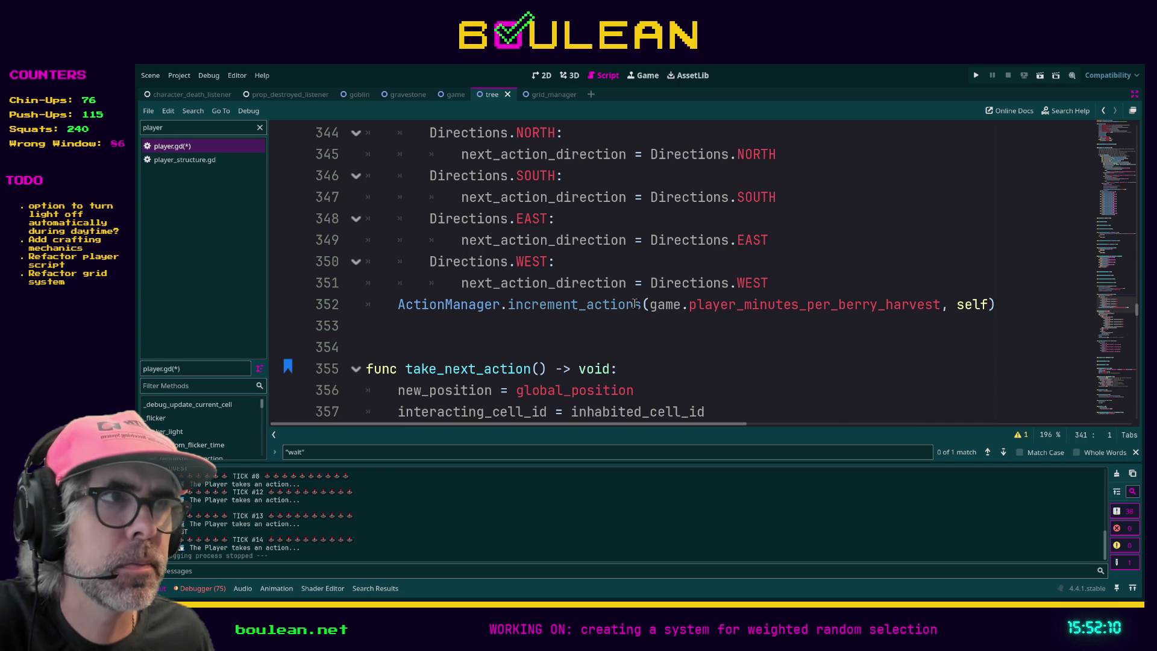
left_click(787, 283)
scroll(774, 290, "up", 2)
- Save player.gd and run the project with F5
key("ctrl+s")
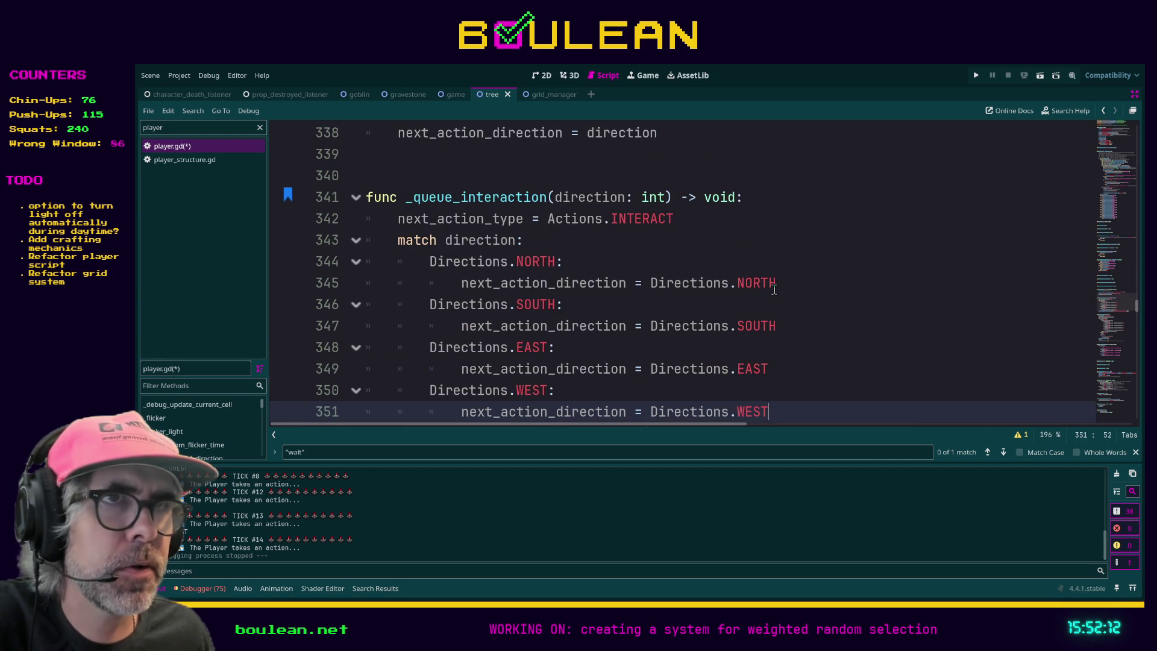
left_click(780, 303)
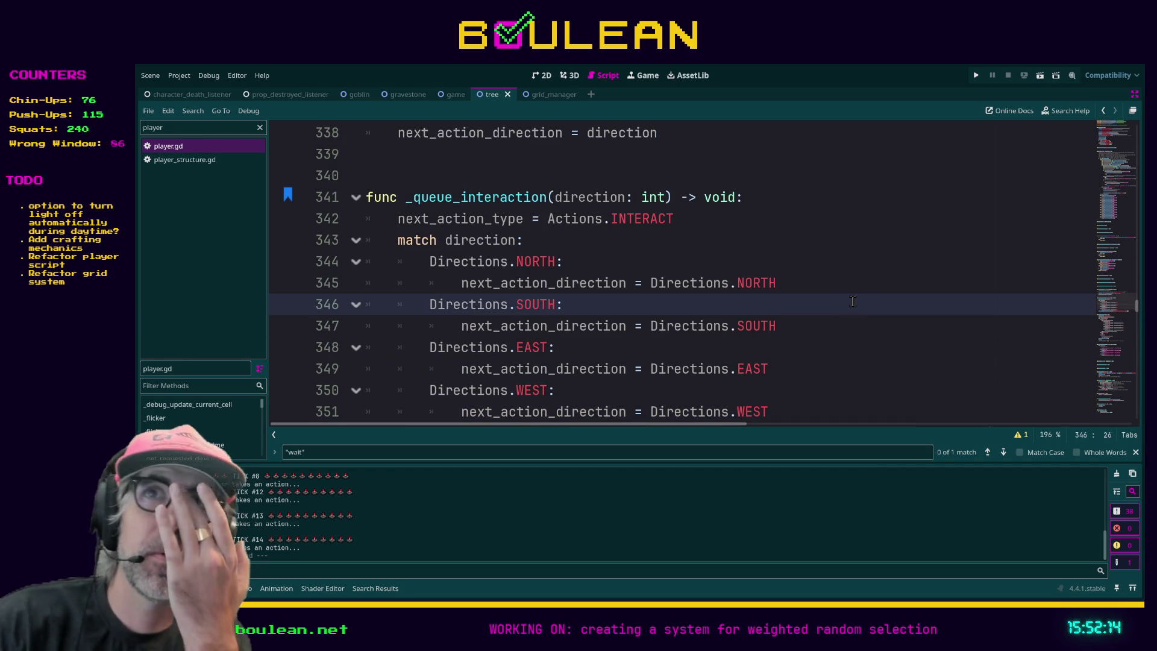
key("F5")
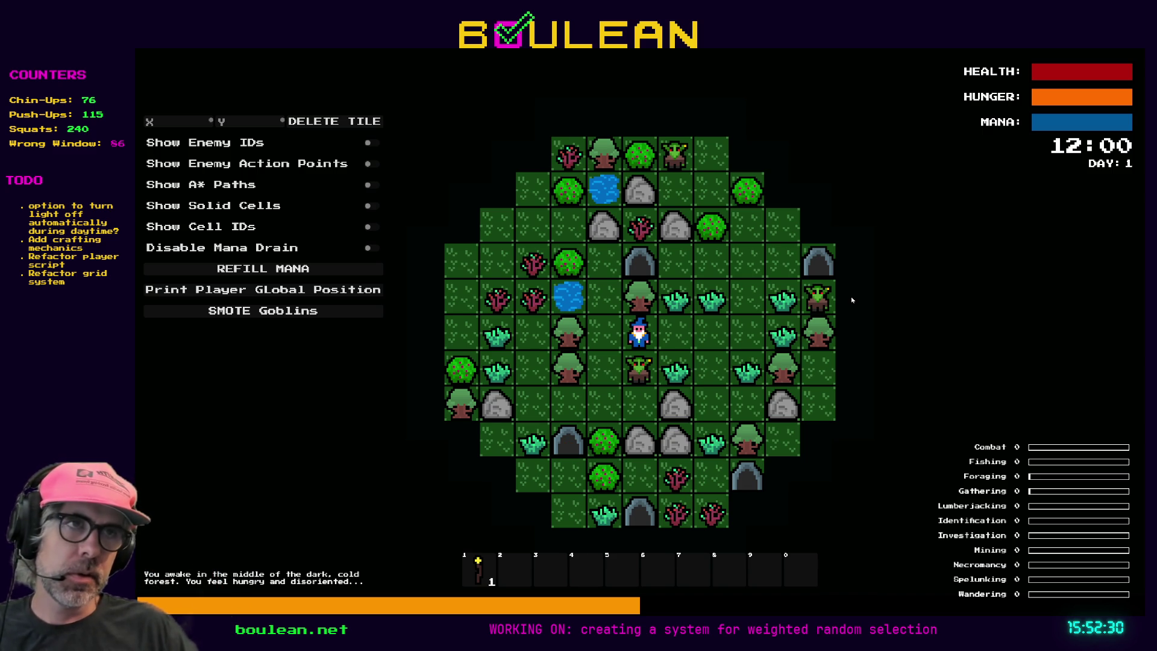
- Walk the wizard left to chop a tree for 6 logs, harvest 2 berries below, then stop with F8
key("Left")
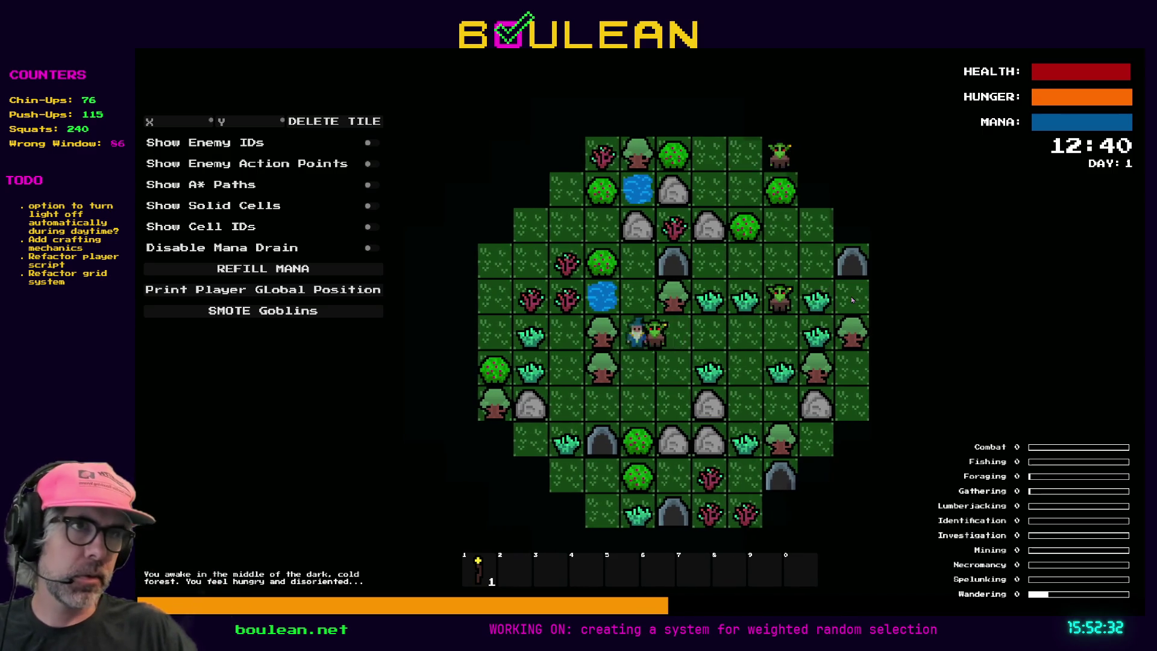
key("Left")
key("Left")
key("Left")
key("Left")
key("Left")
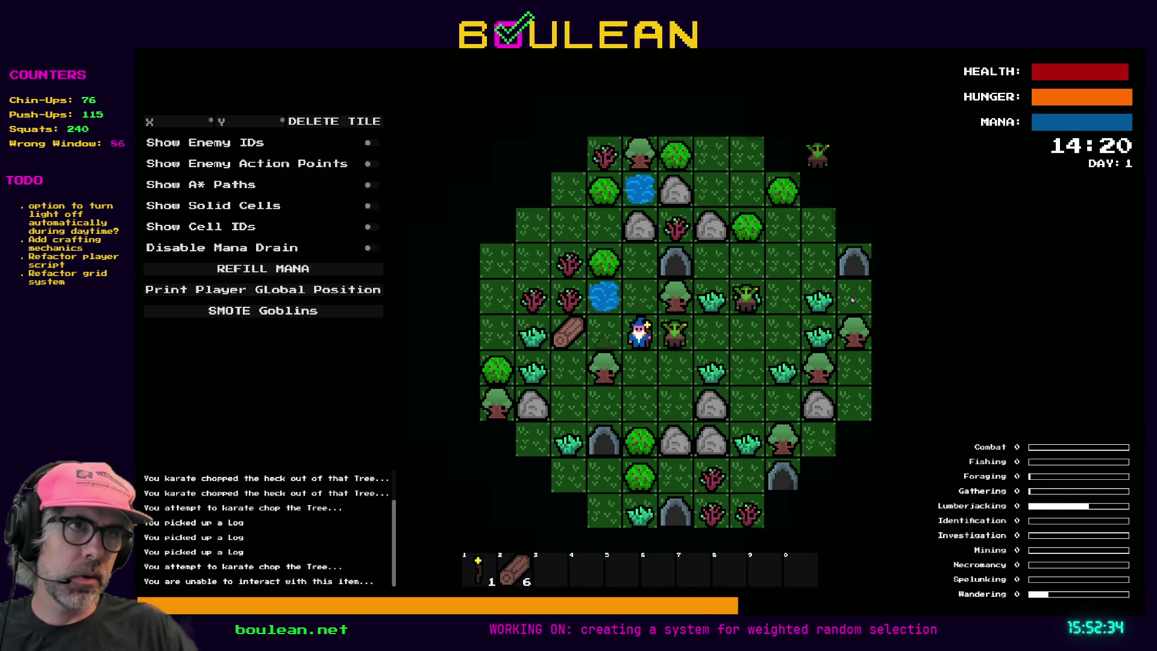
key("Left")
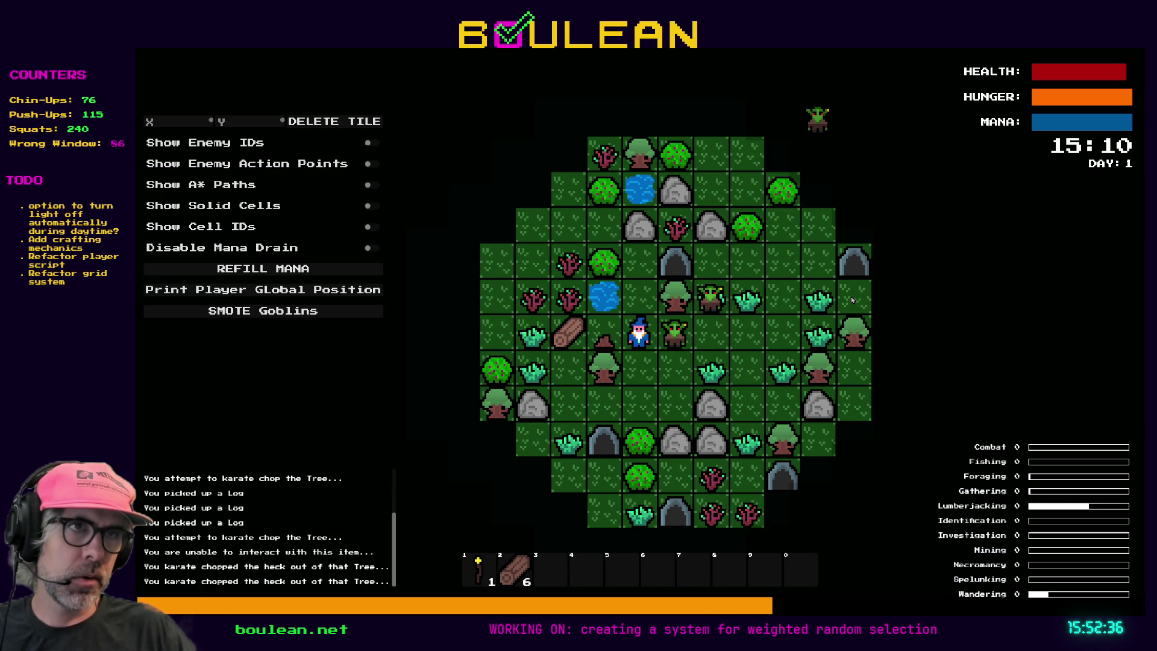
key("Down")
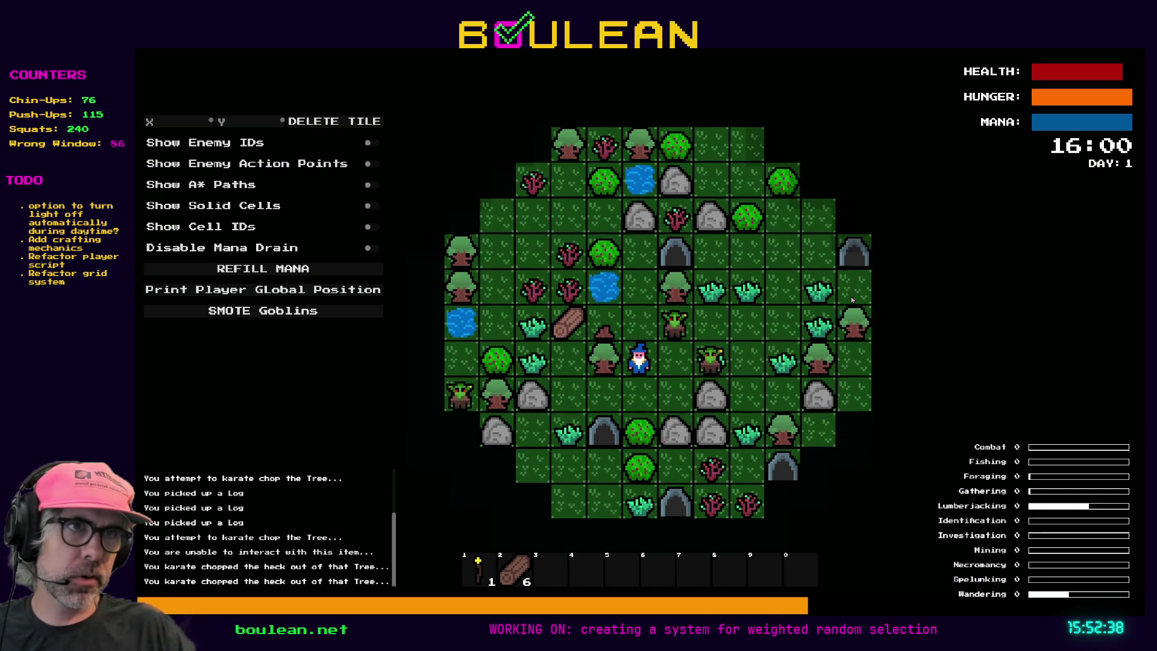
key("Right")
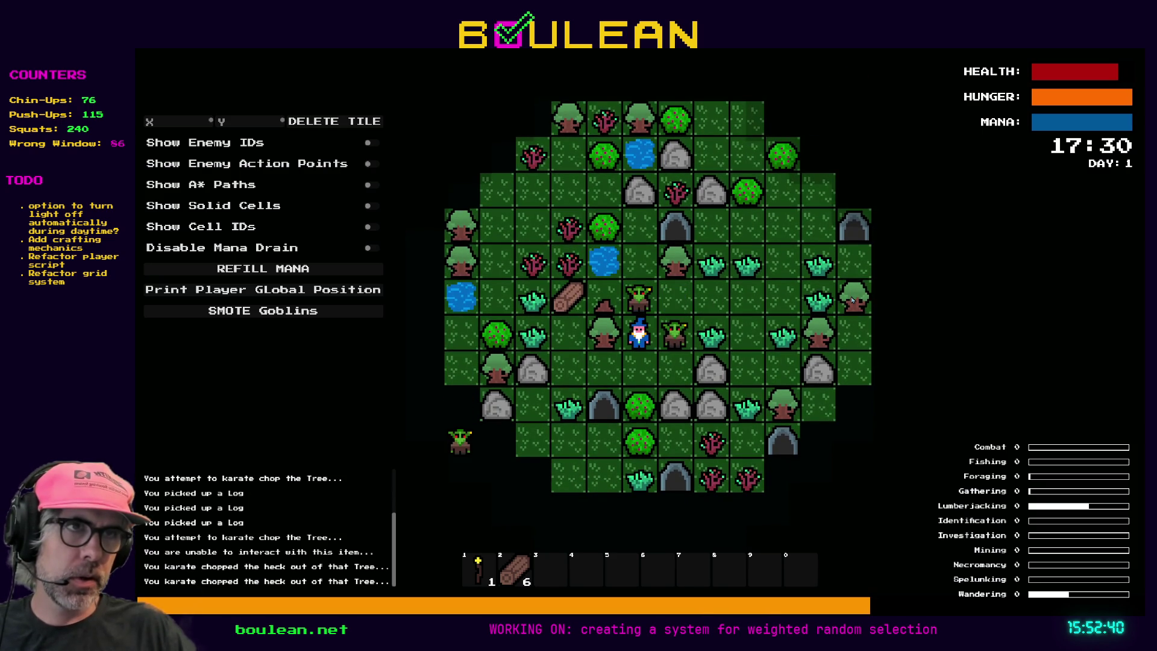
key("Down")
key("Down")
key("Down")
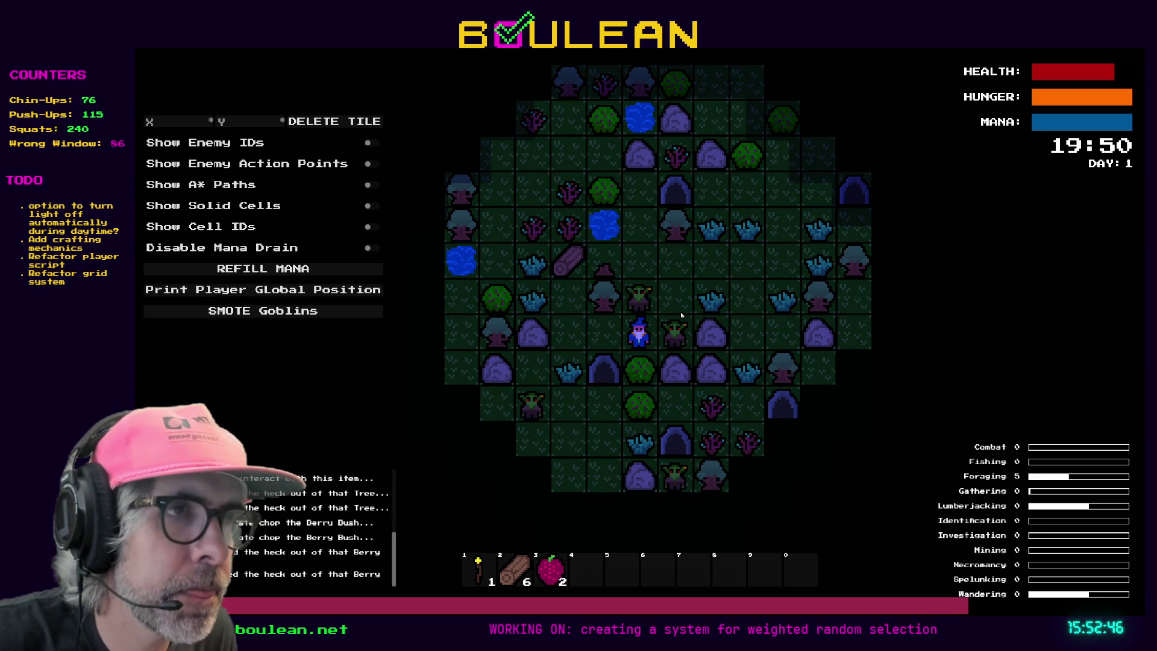
key("F8")
scroll(635, 280, "up", 4)
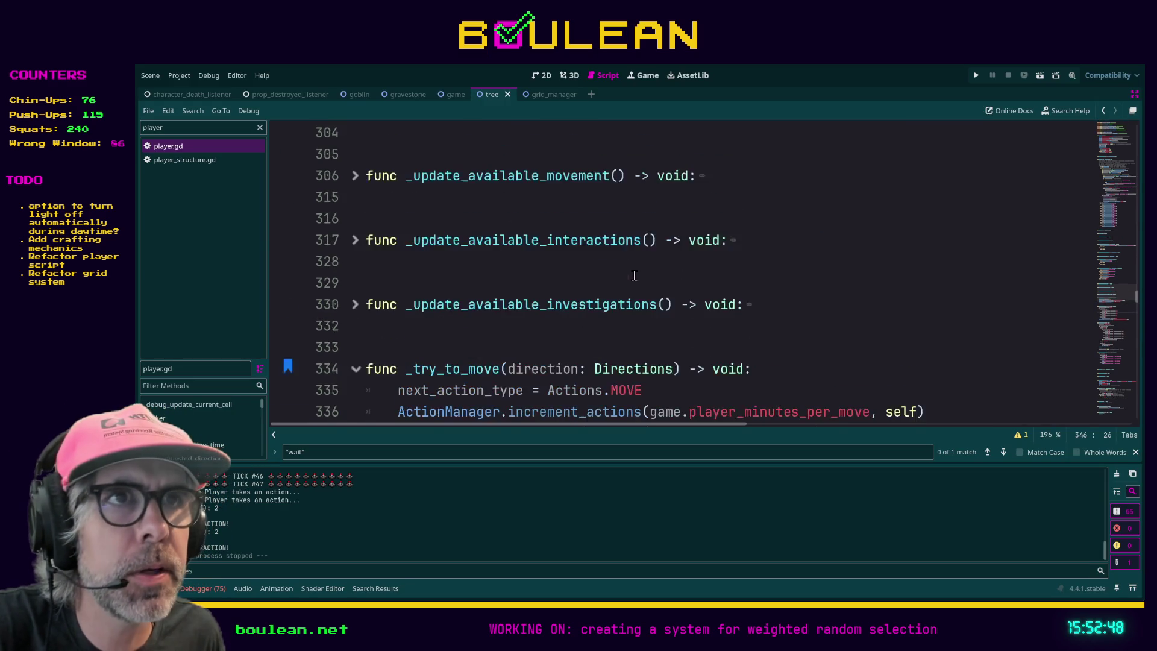
- Find the "wait" match on line 276 and center the view on it
scroll(636, 280, "down", 3)
scroll(630, 277, "up", 2)
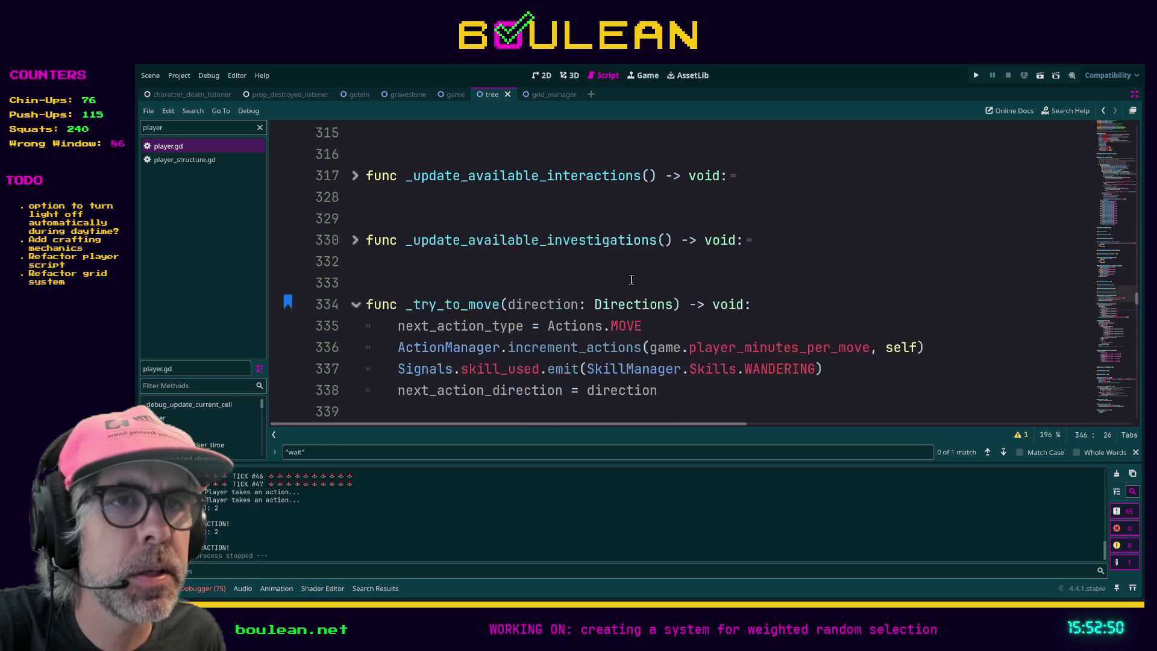
left_click(1003, 453)
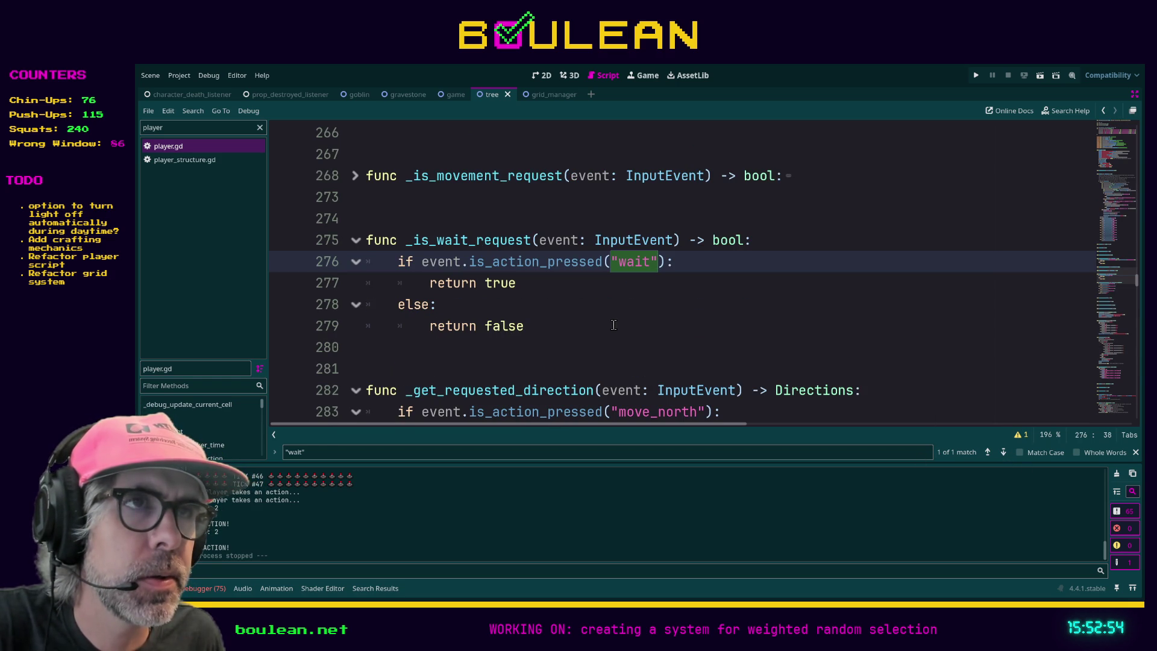
scroll(572, 307, "down", 4)
scroll(527, 294, "up", 5)
left_click(991, 457)
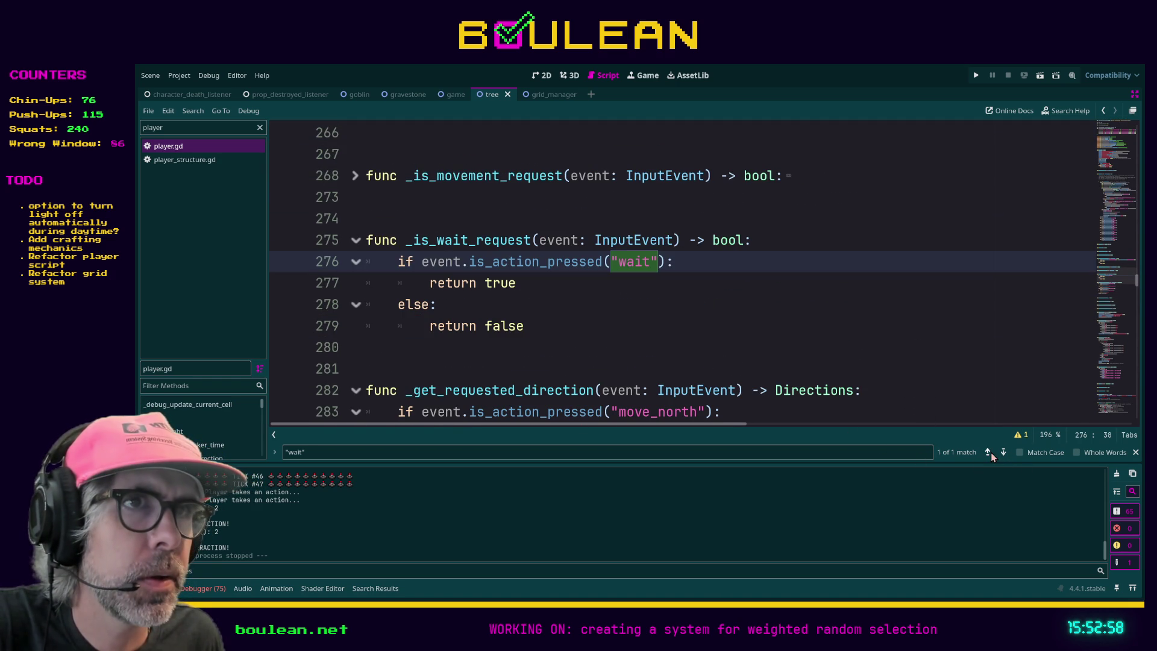
left_click(991, 453)
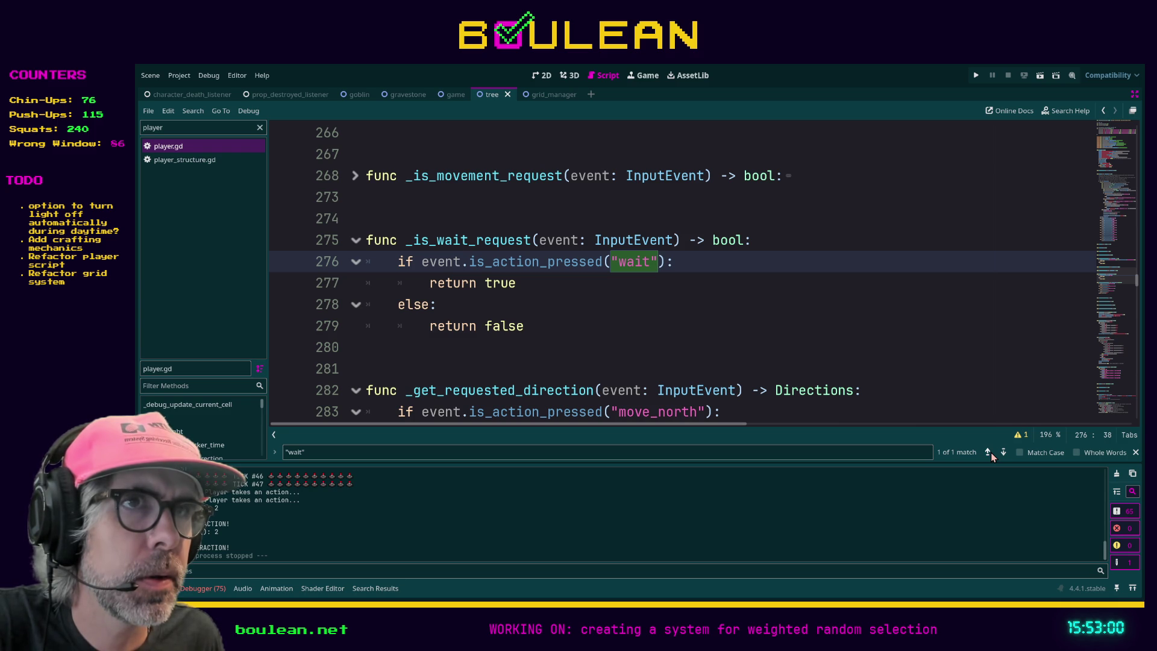
- Scroll to the input handler and fold the interaction-request block at line 185
scroll(723, 357, "up", 1)
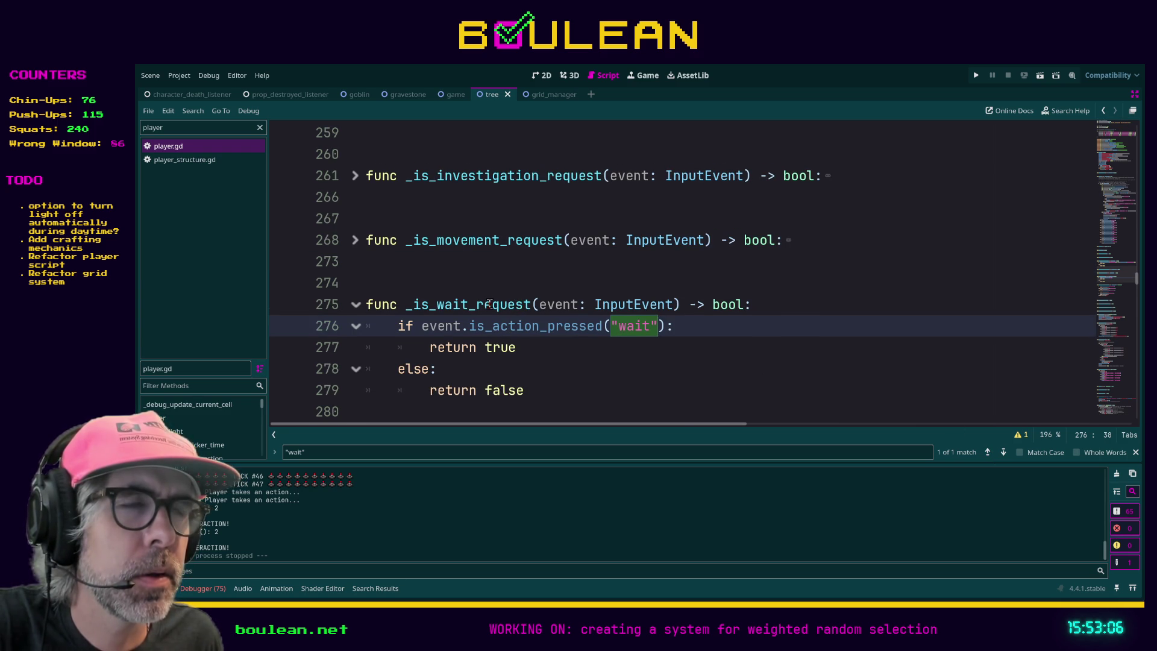
scroll(633, 326, "up", 10)
scroll(633, 326, "up", 10)
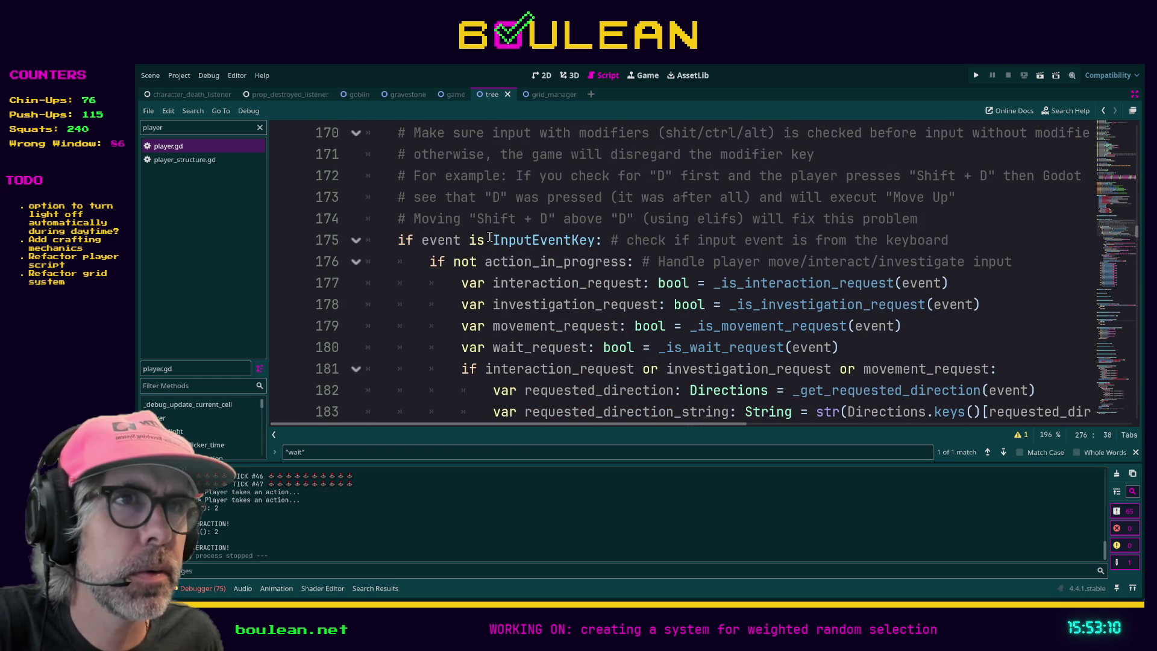
scroll(481, 259, "down", 1)
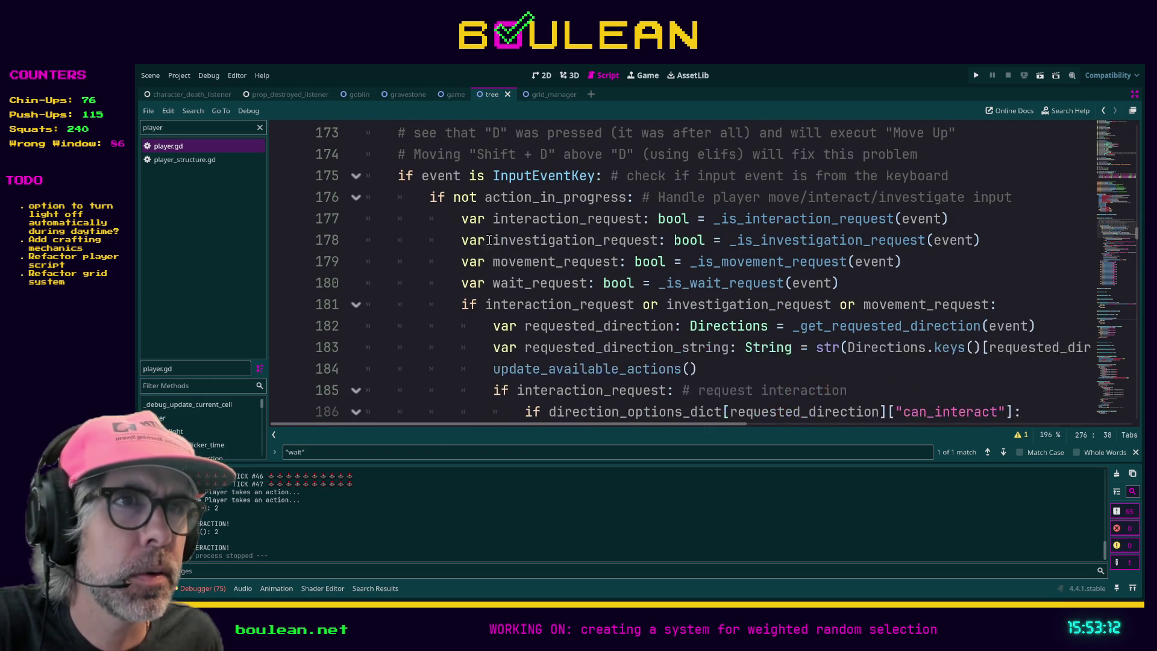
scroll(476, 288, "down", 1)
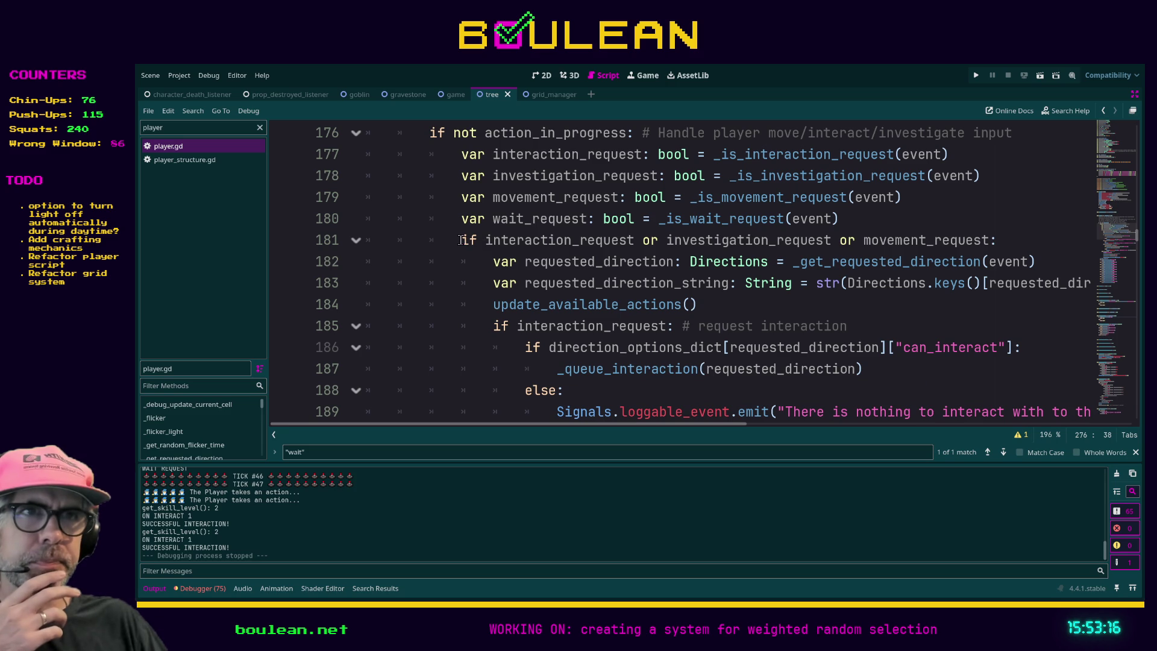
scroll(498, 269, "down", 2)
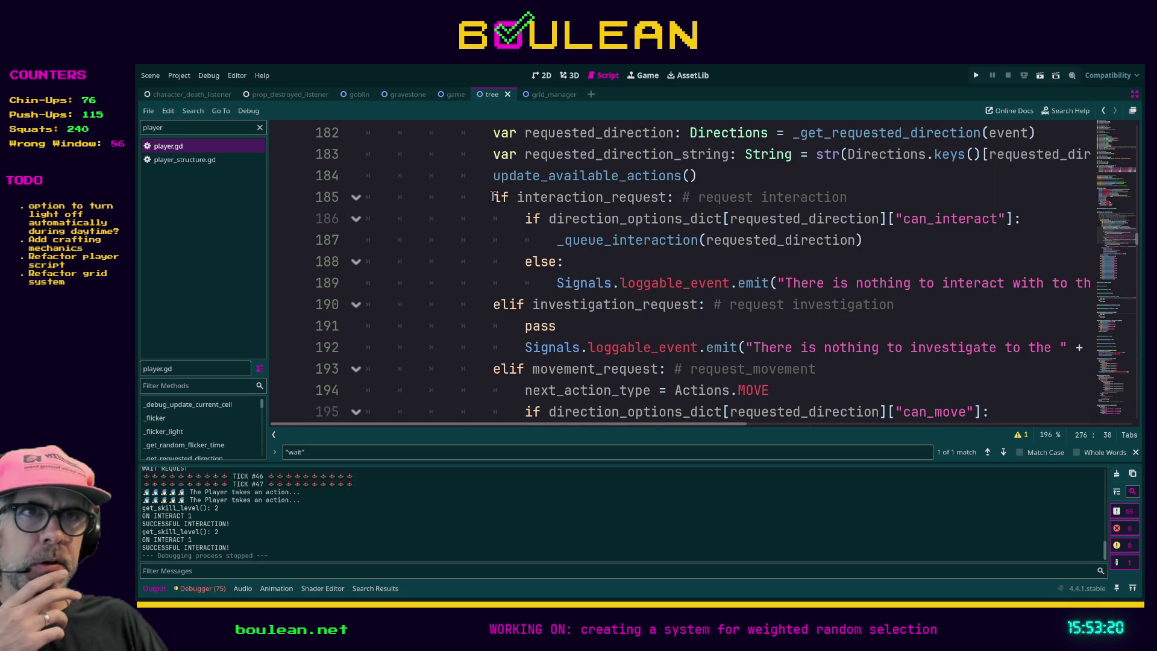
left_click(355, 198)
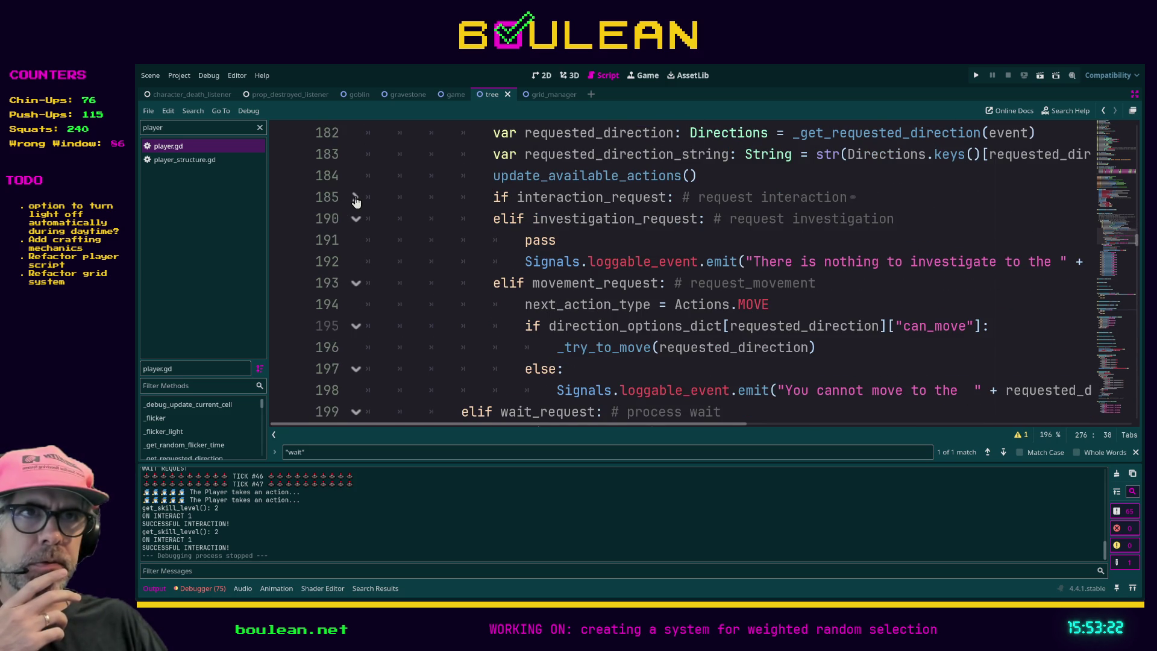
- Fold the blocks at lines 190 and 193, comment out _queue_interaction(Directions.NONE), and run the game
left_click(355, 219)
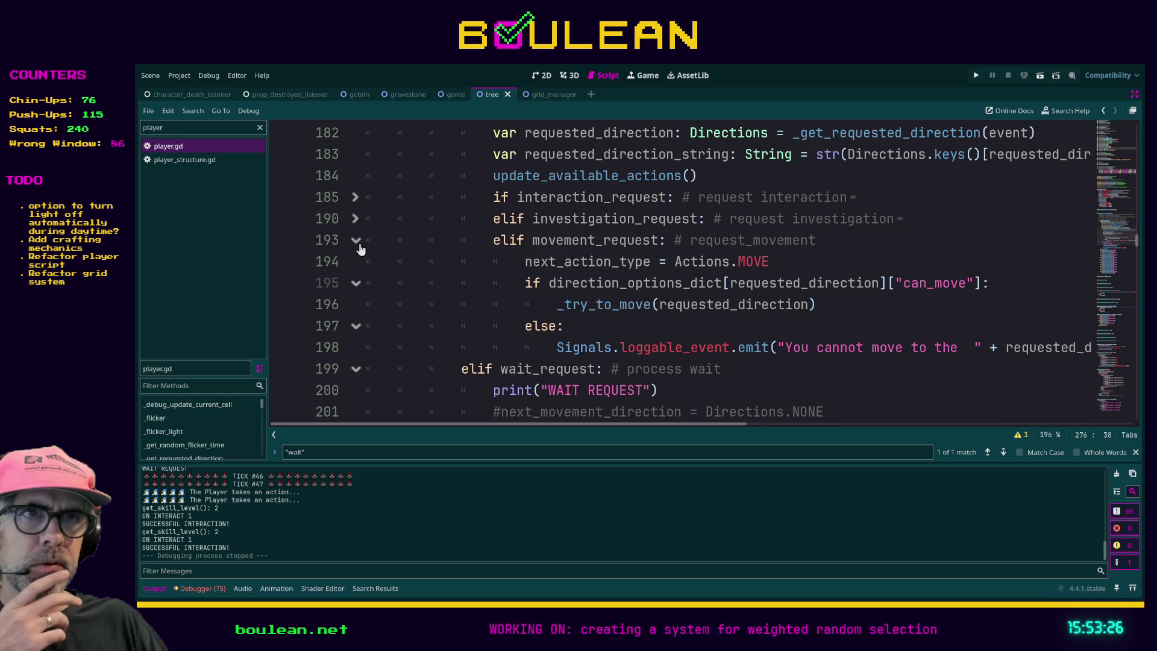
left_click(355, 240)
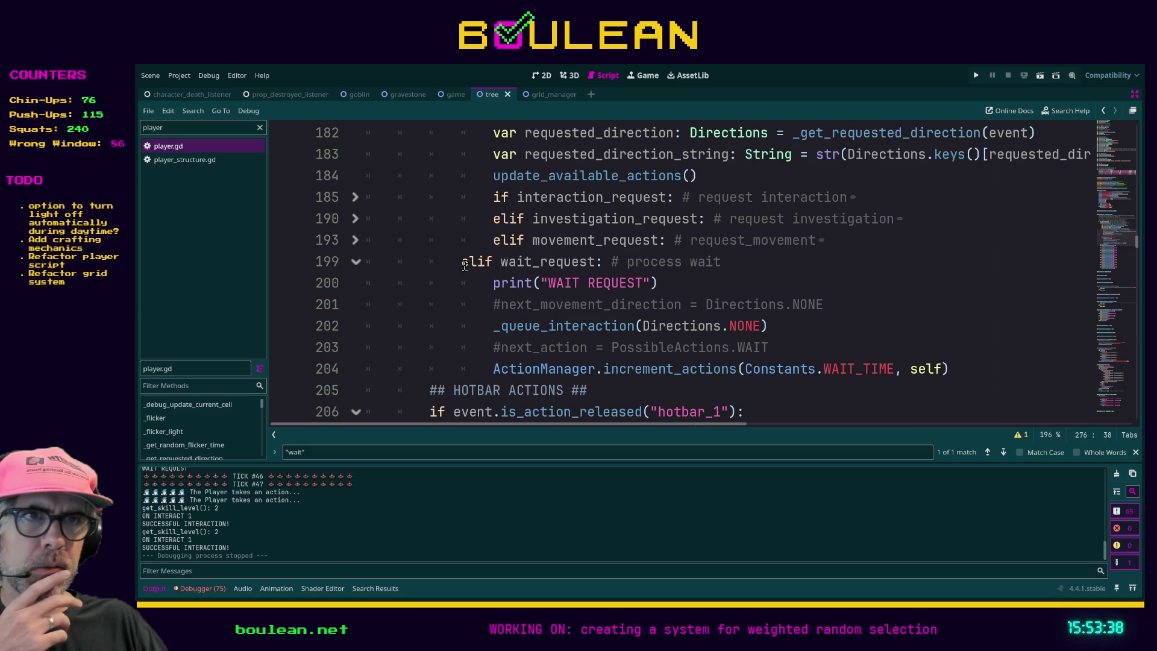
left_click(492, 327)
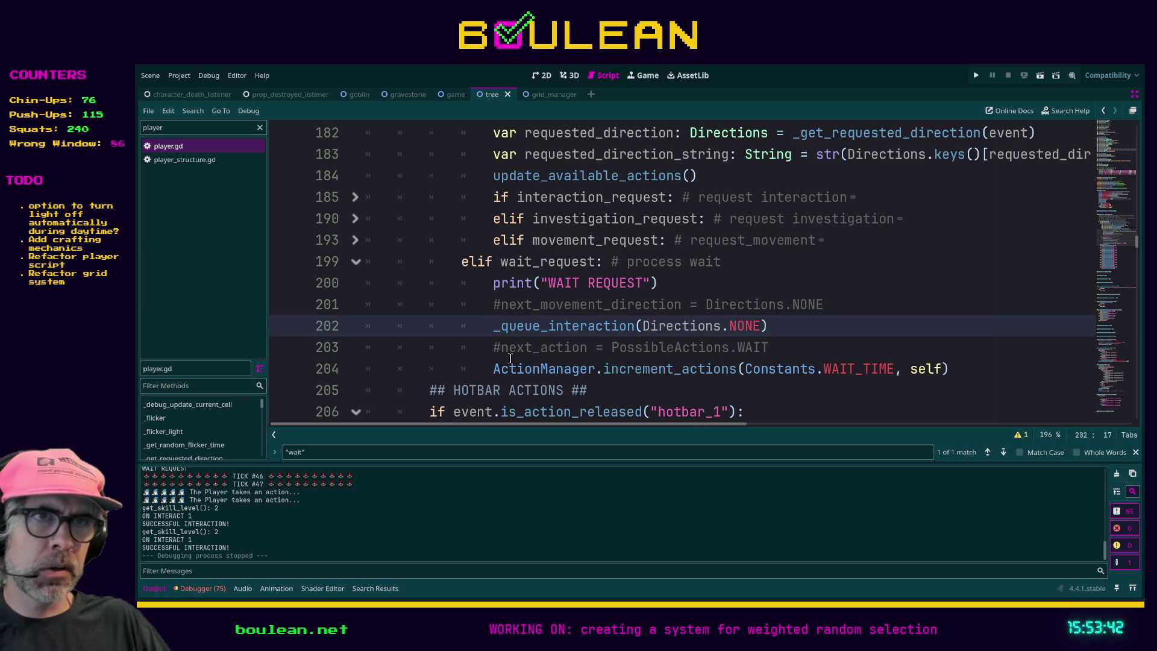
type("#")
left_click(800, 341)
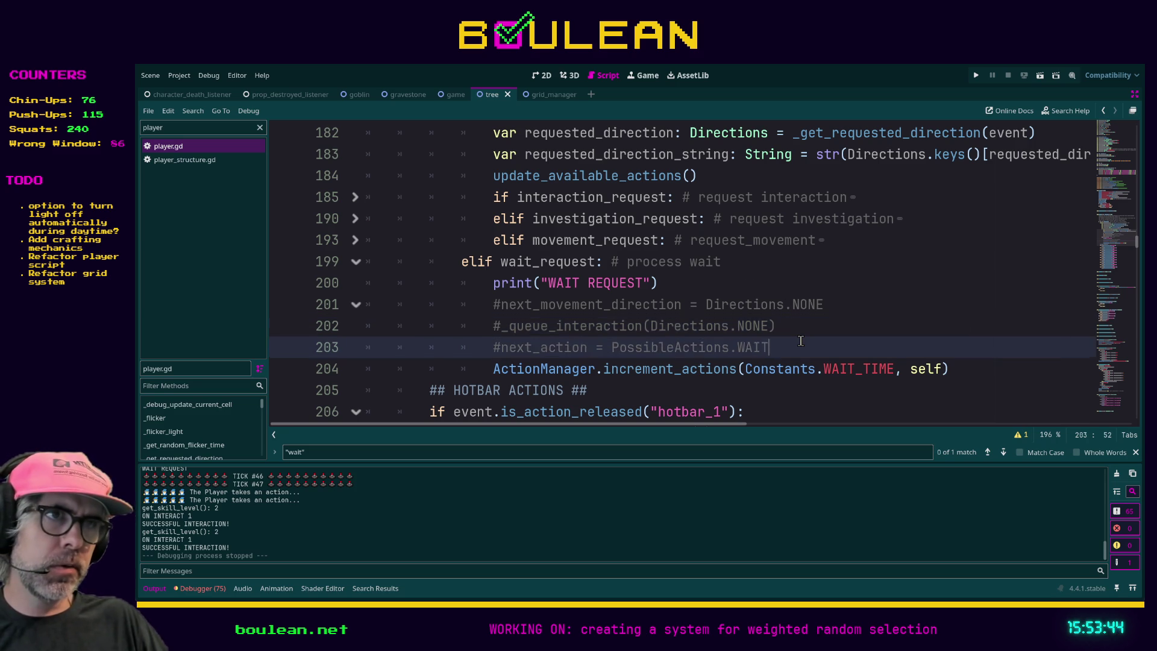
key("F5")
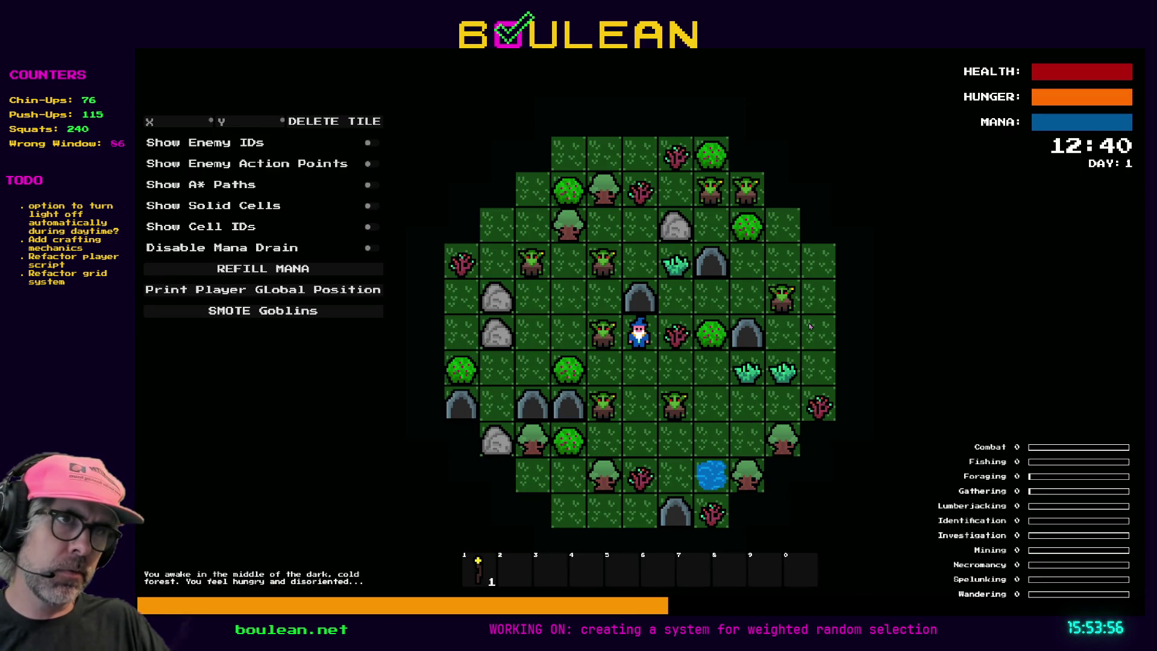
- Step the wizard north with W and south with S, then stop the game with F8
key("w")
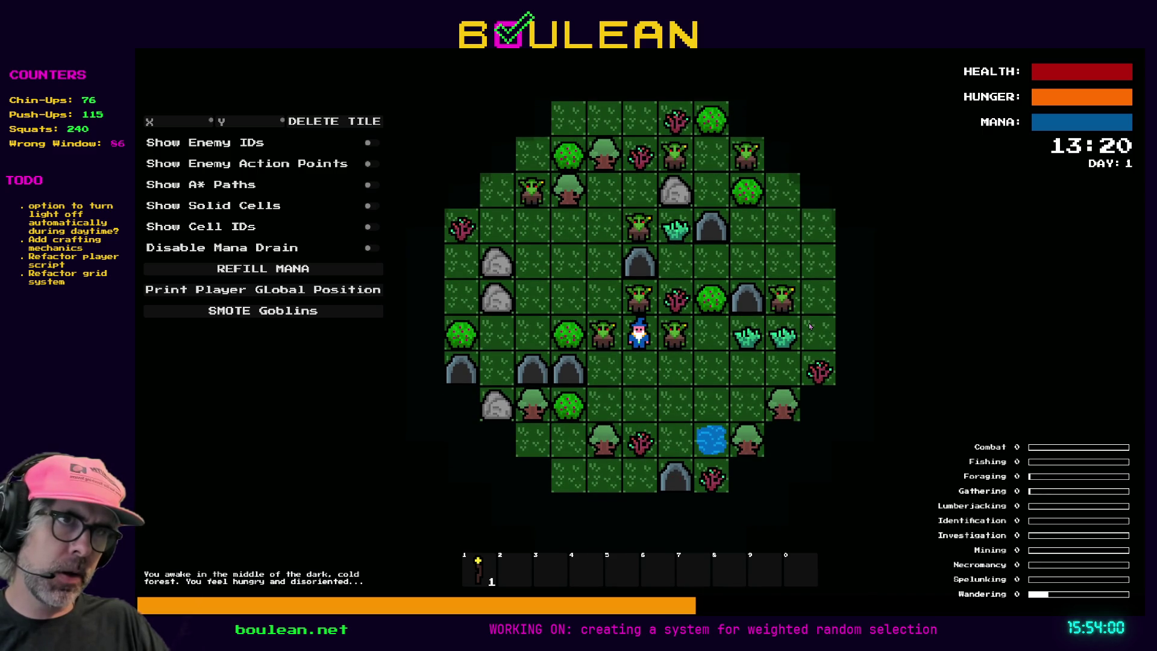
key("s")
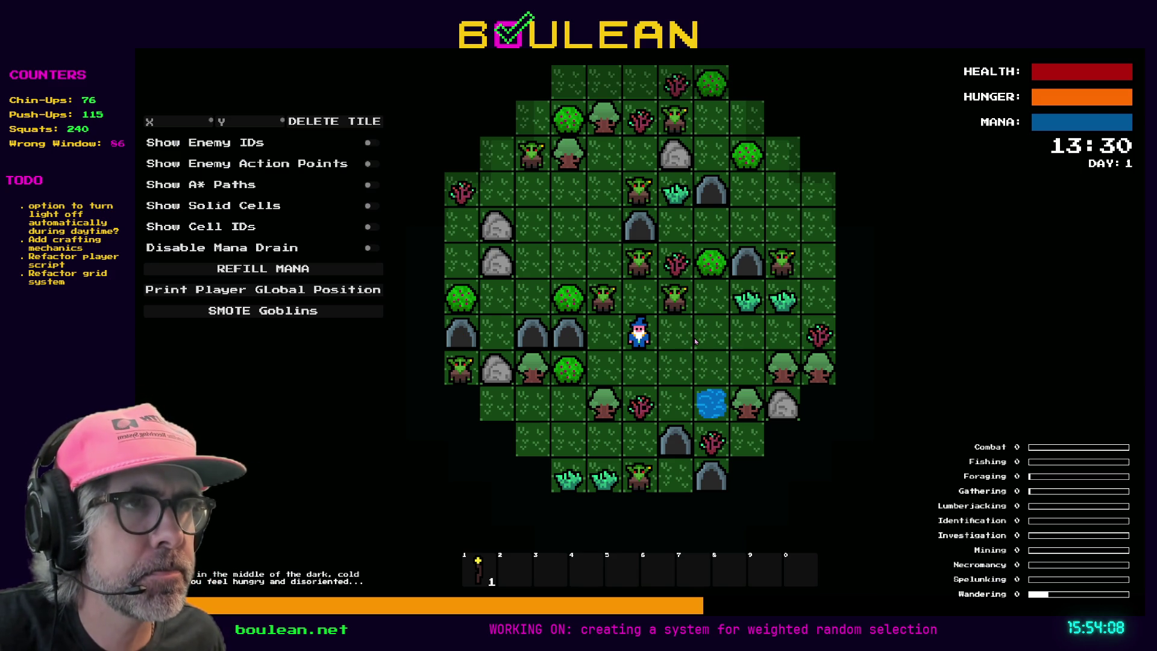
key("F8")
scroll(703, 323, "up", 5)
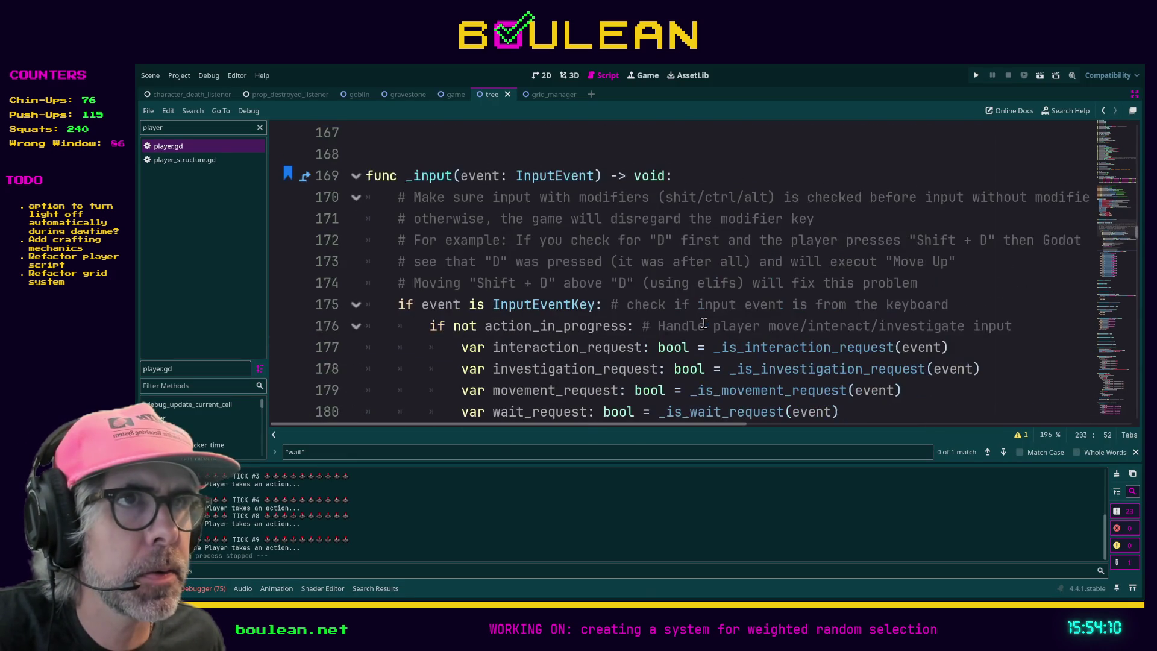
- Insert next_action_type = Actions.NONE on a new line 177 above interaction_request
scroll(703, 323, "down", 1)
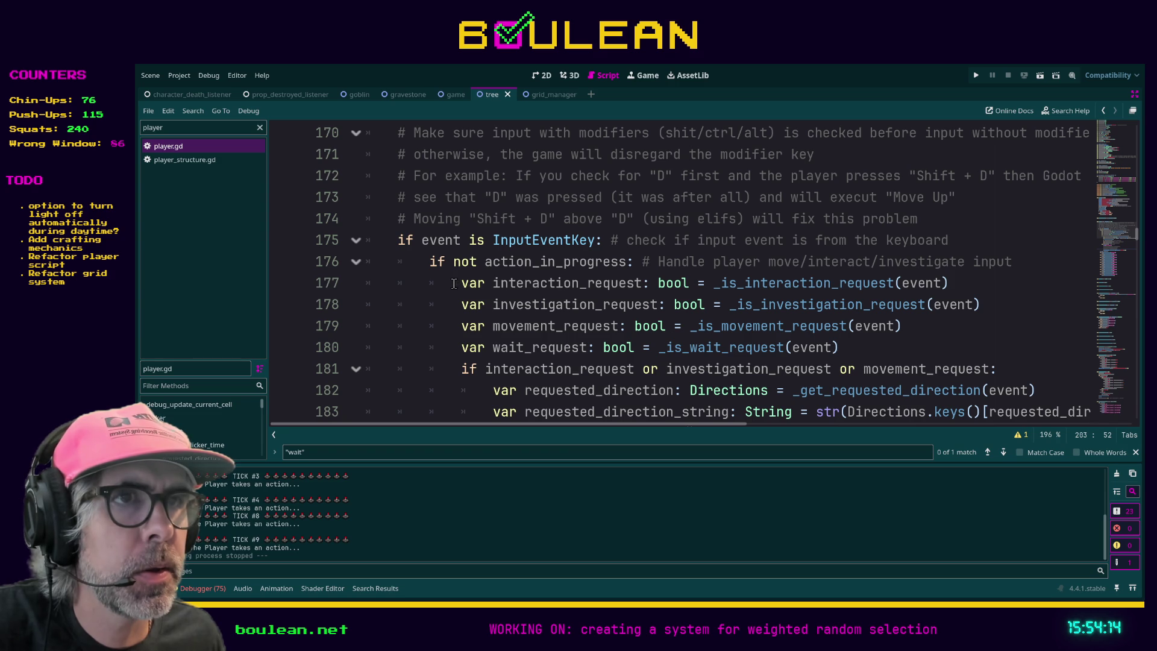
scroll(458, 282, "down", 3)
scroll(467, 279, "up", 3)
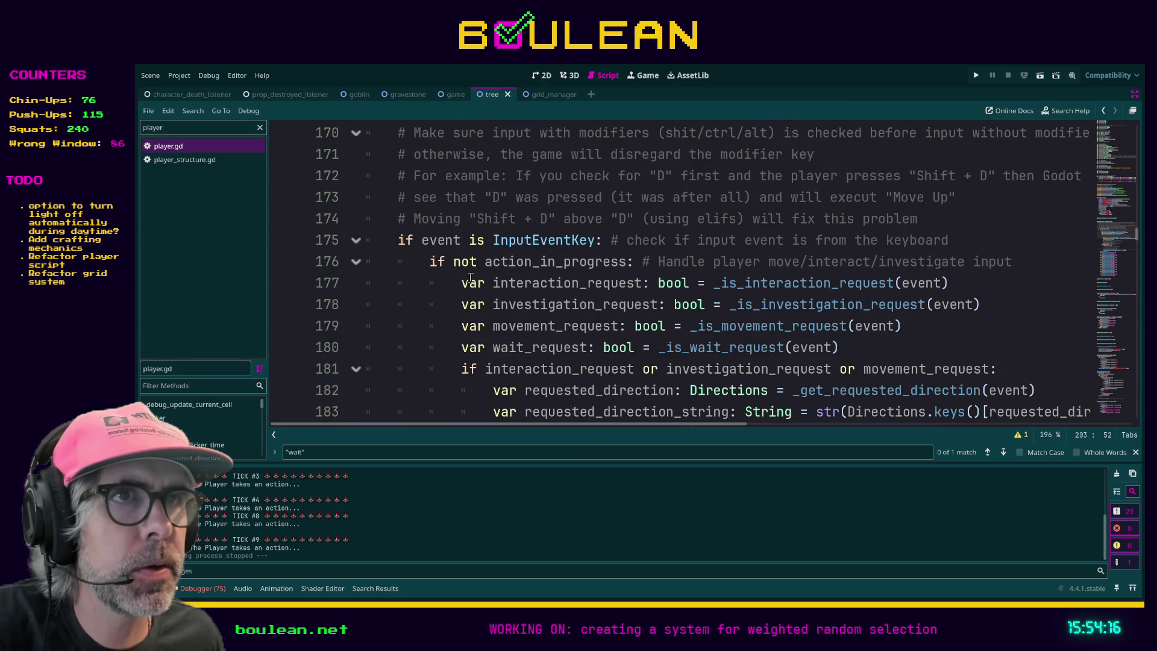
left_click(465, 281)
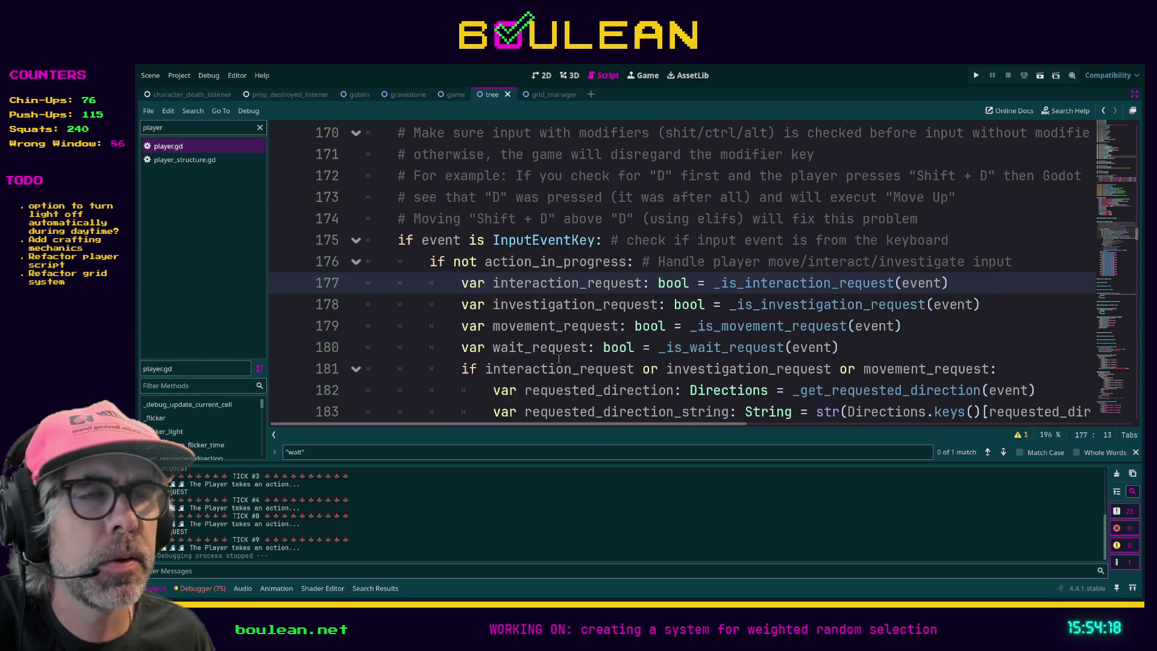
key("ctrl+shift+Return")
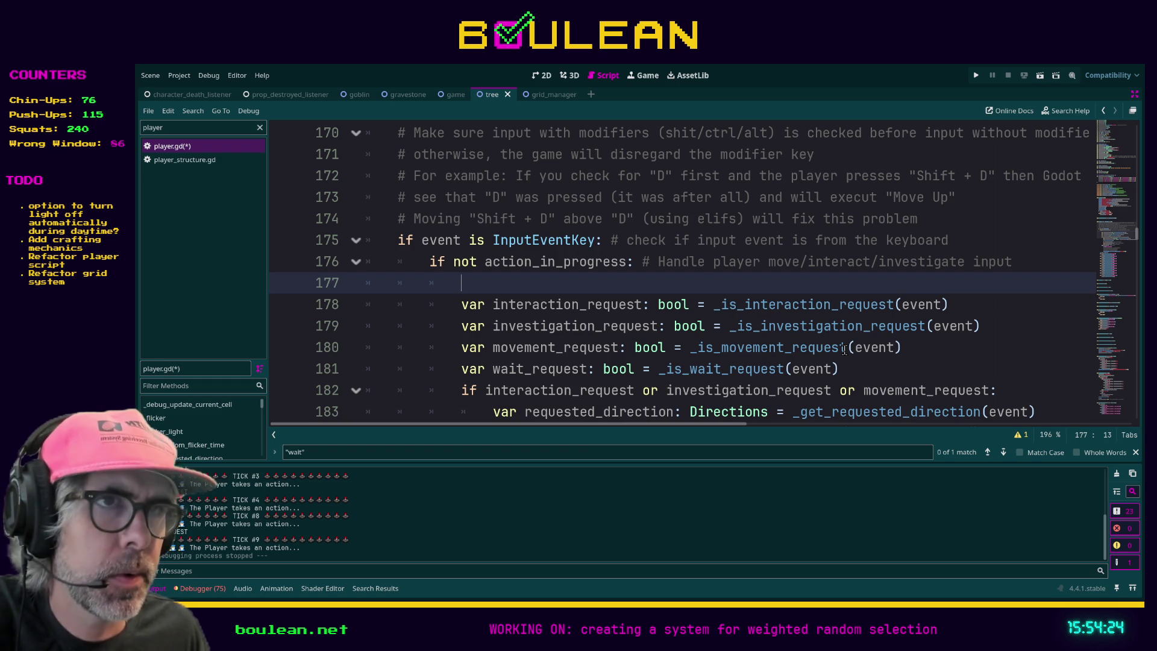
type("next_")
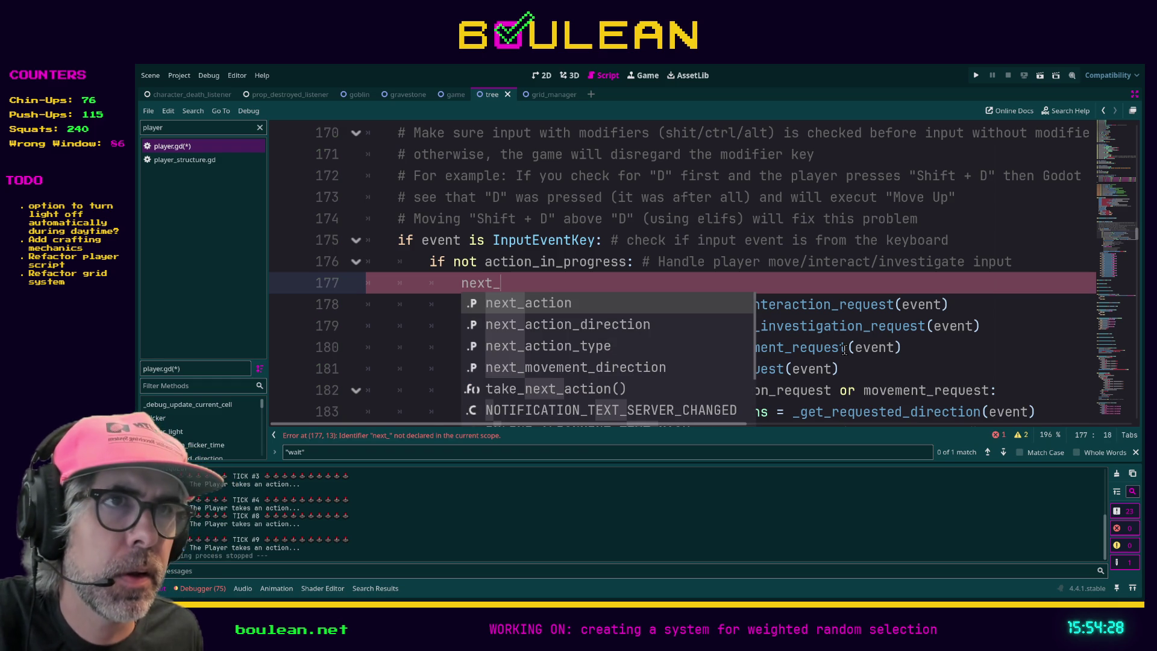
key("Down")
key("Down")
key("Return")
type("= Actions.")
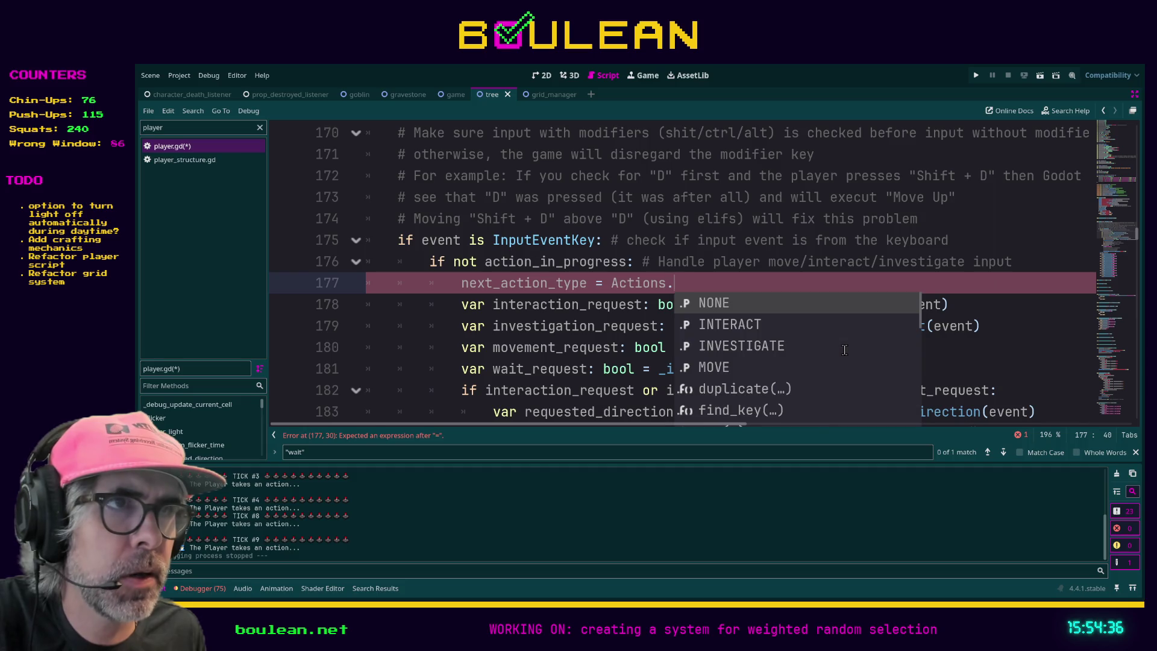
key("Return")
key("Return")
- Add next_action_direction = Directions.NONE on line 178
type("next_action")
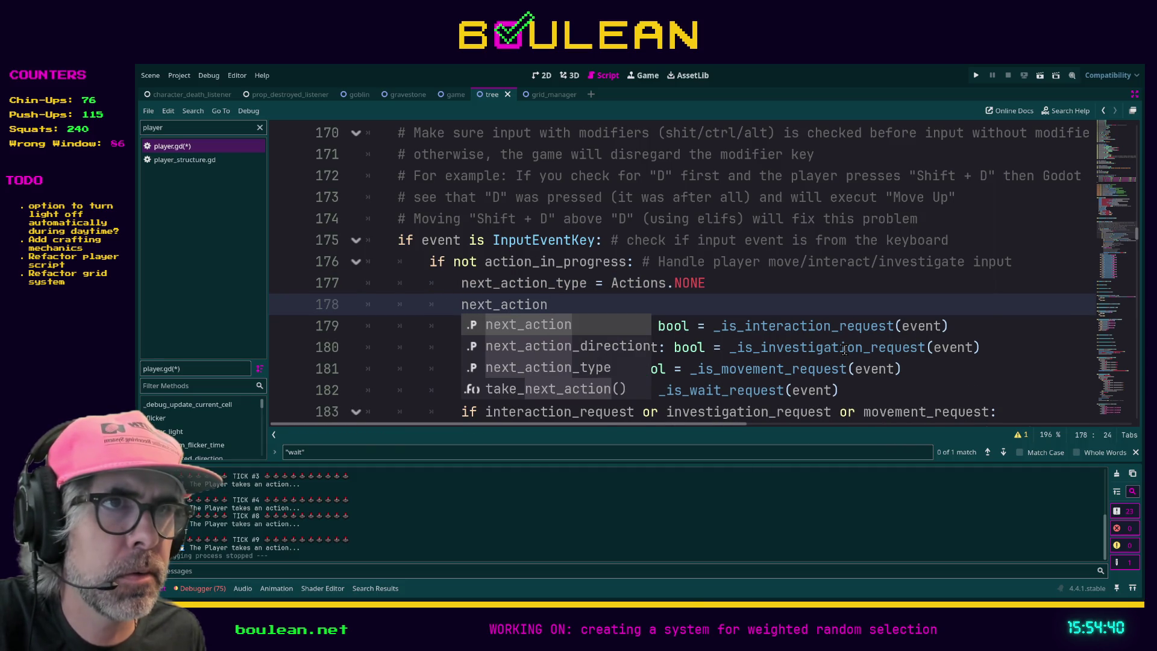
key("Down")
key("Return")
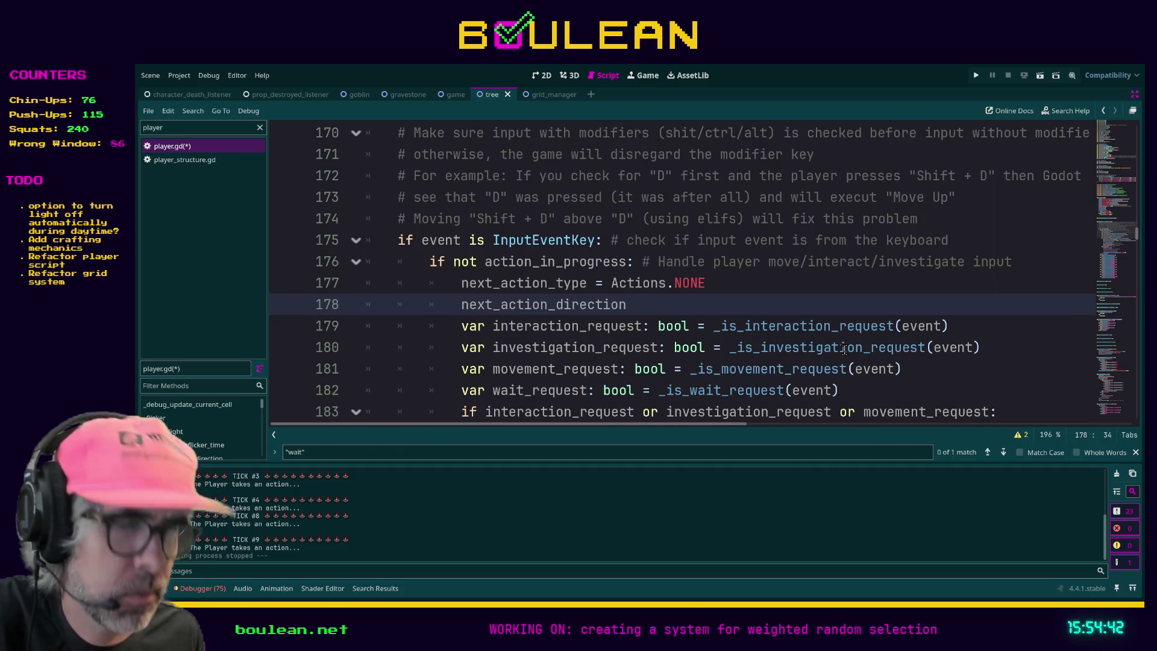
type(" = Direc")
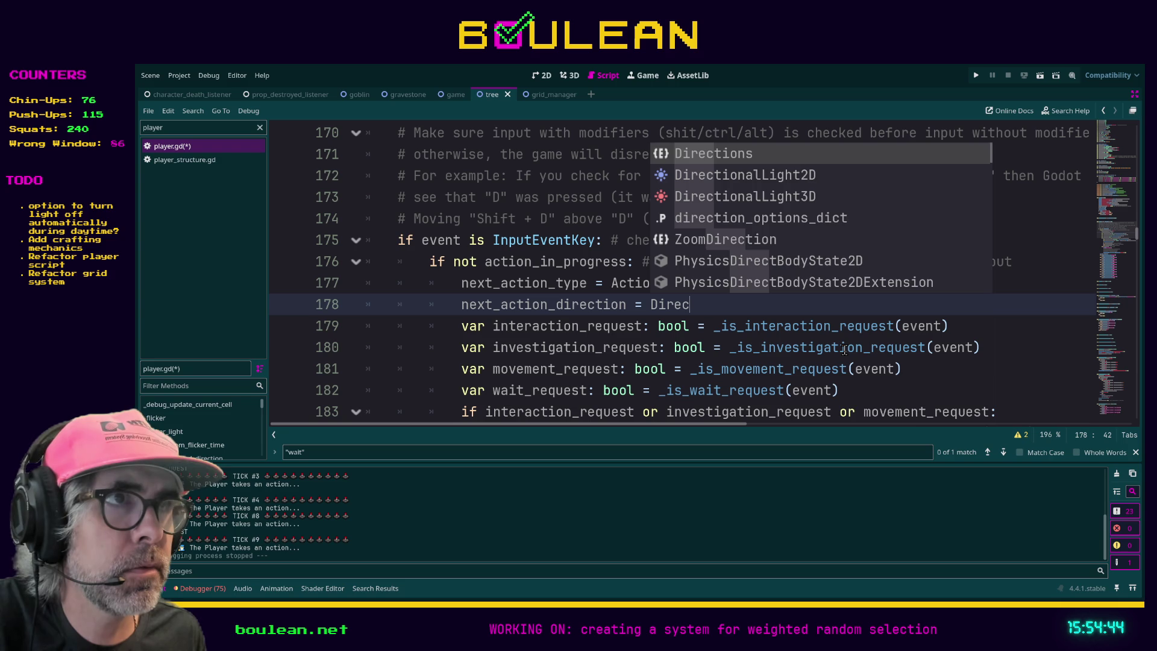
key("Return")
type(".NON")
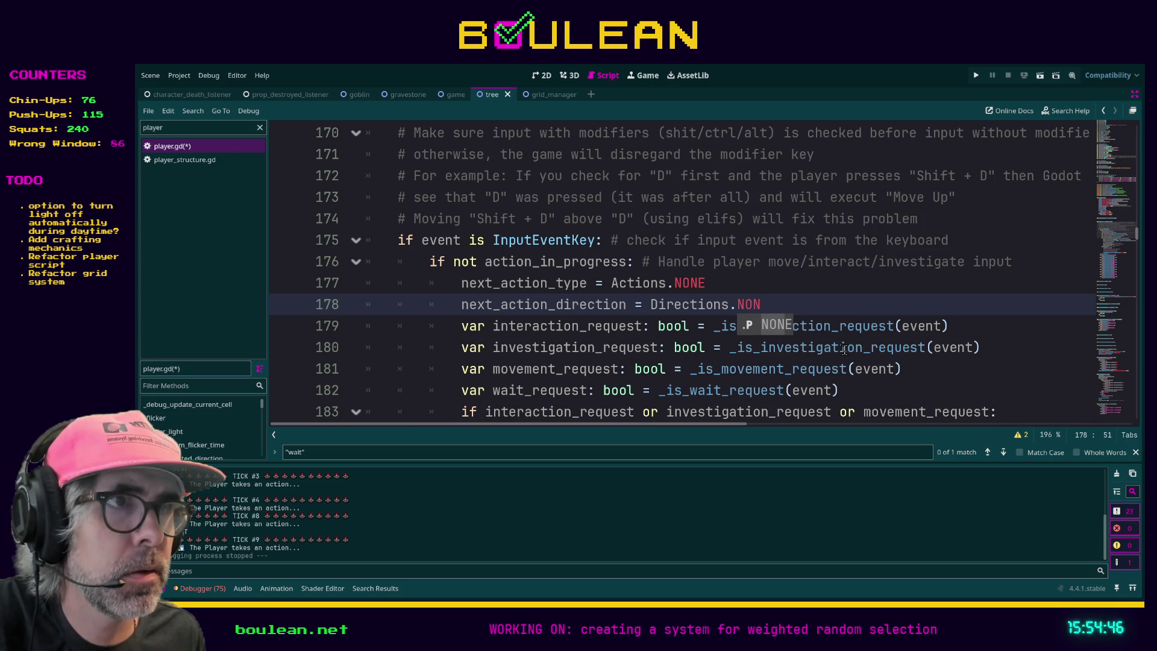
type("E")
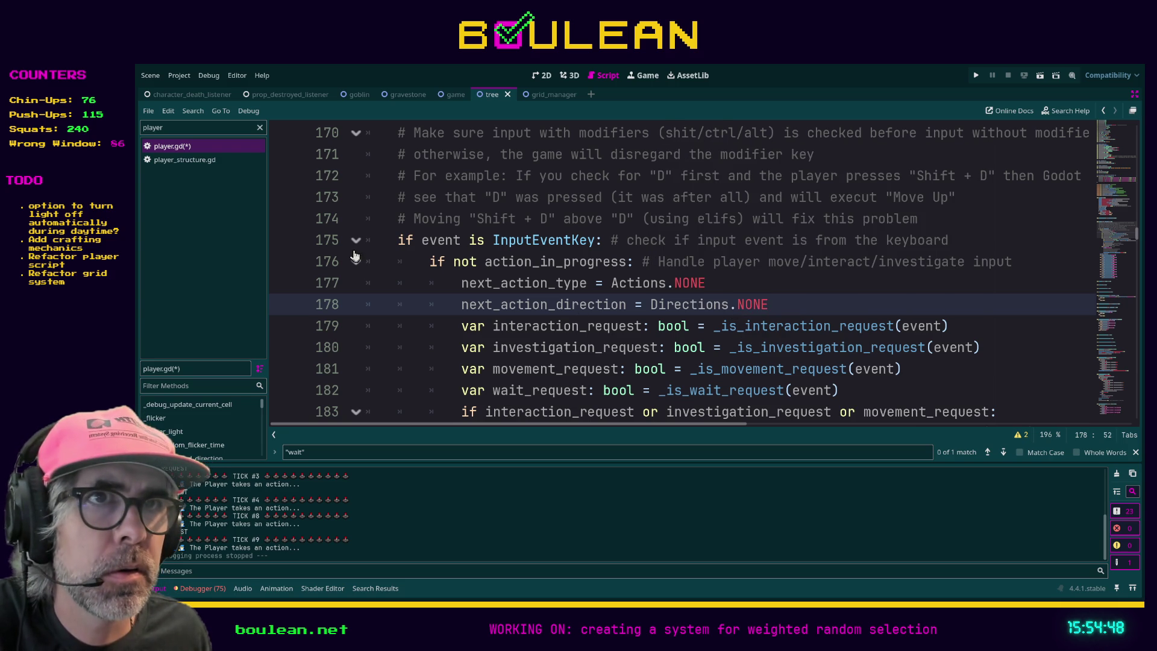
- Save player.gd and run the game to test the resets
left_click(356, 263)
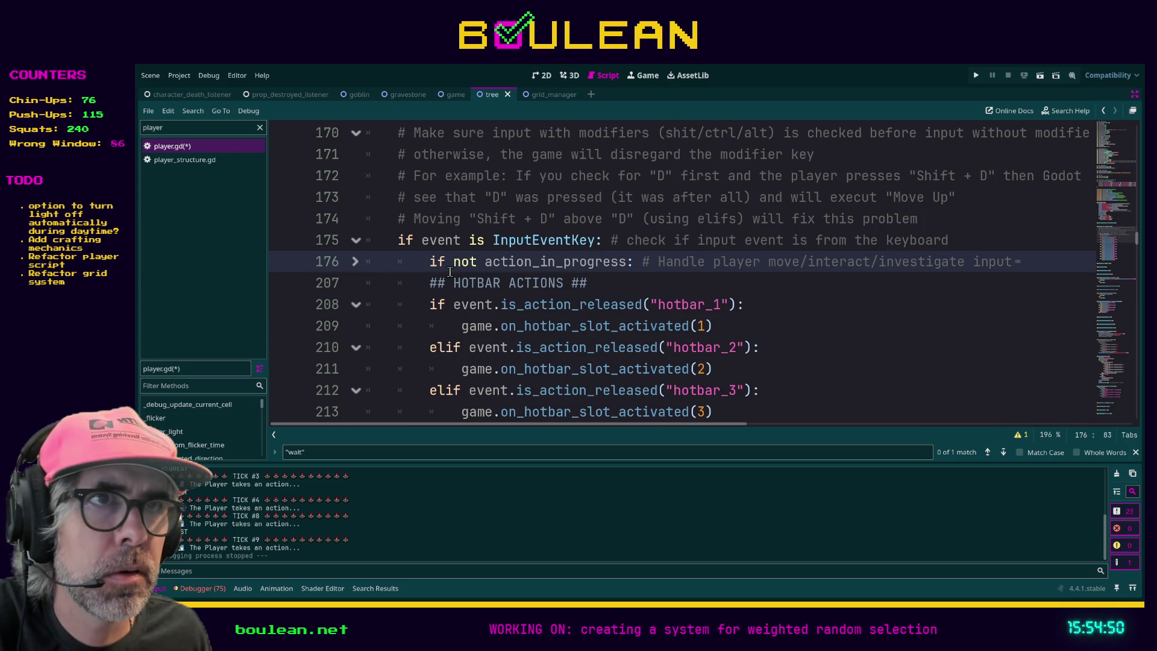
left_click(356, 262)
left_click(789, 303)
key("ctrl+s")
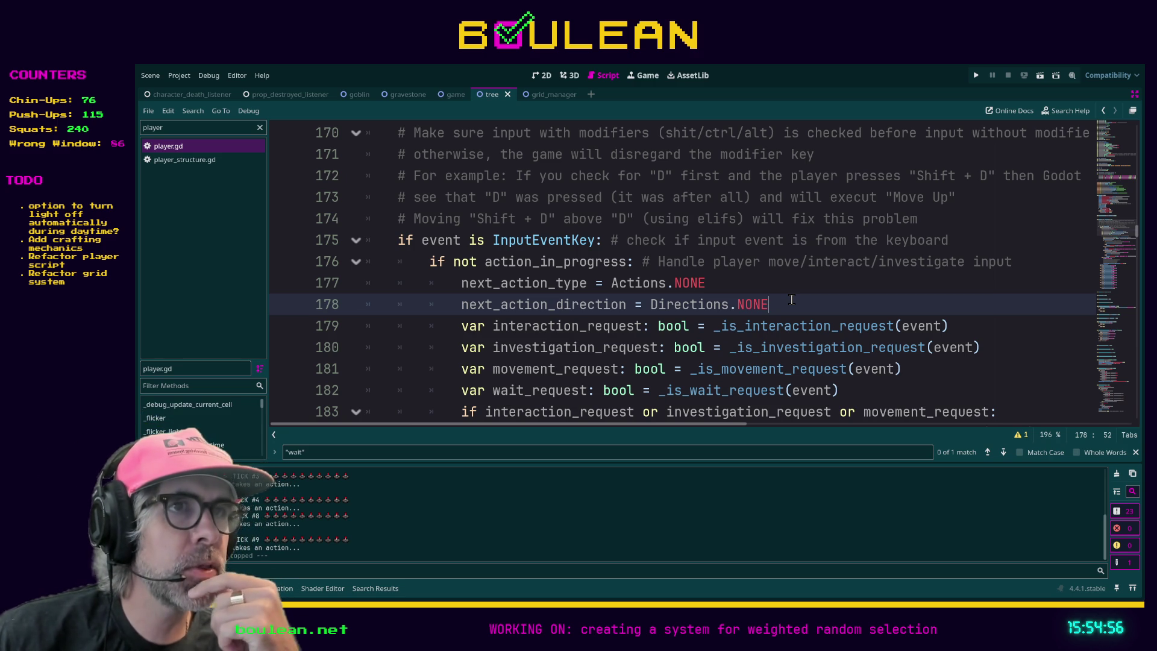
key("F5")
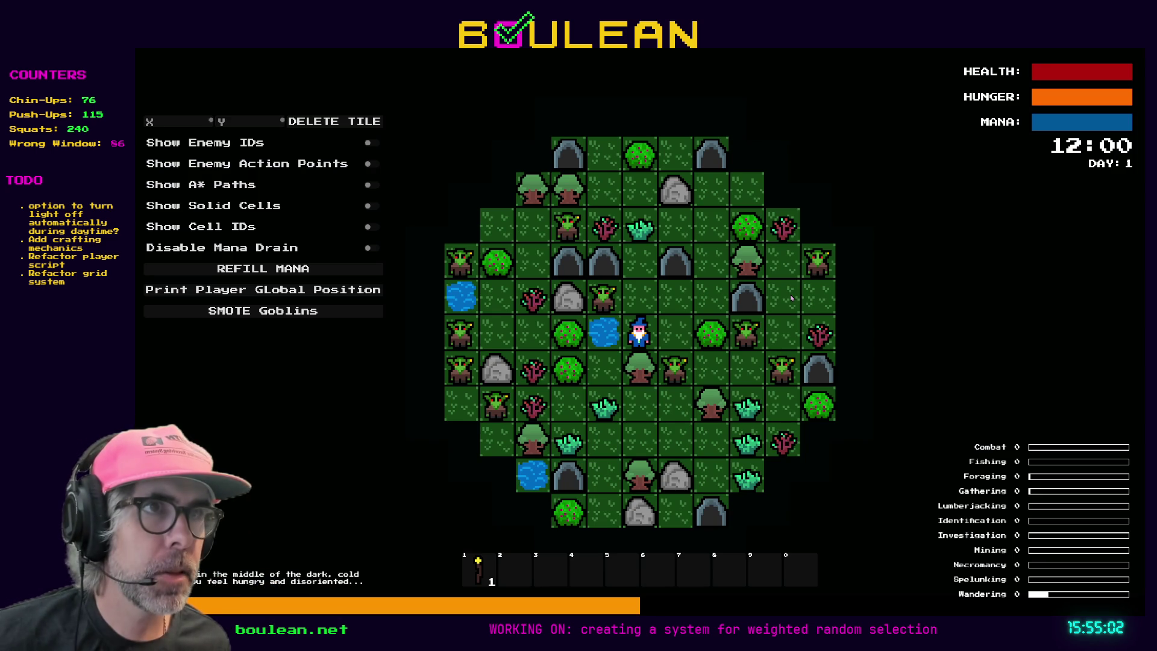
- Pass a turn with Space, try moving the wizard east, pass another turn, then stop the game
key("space")
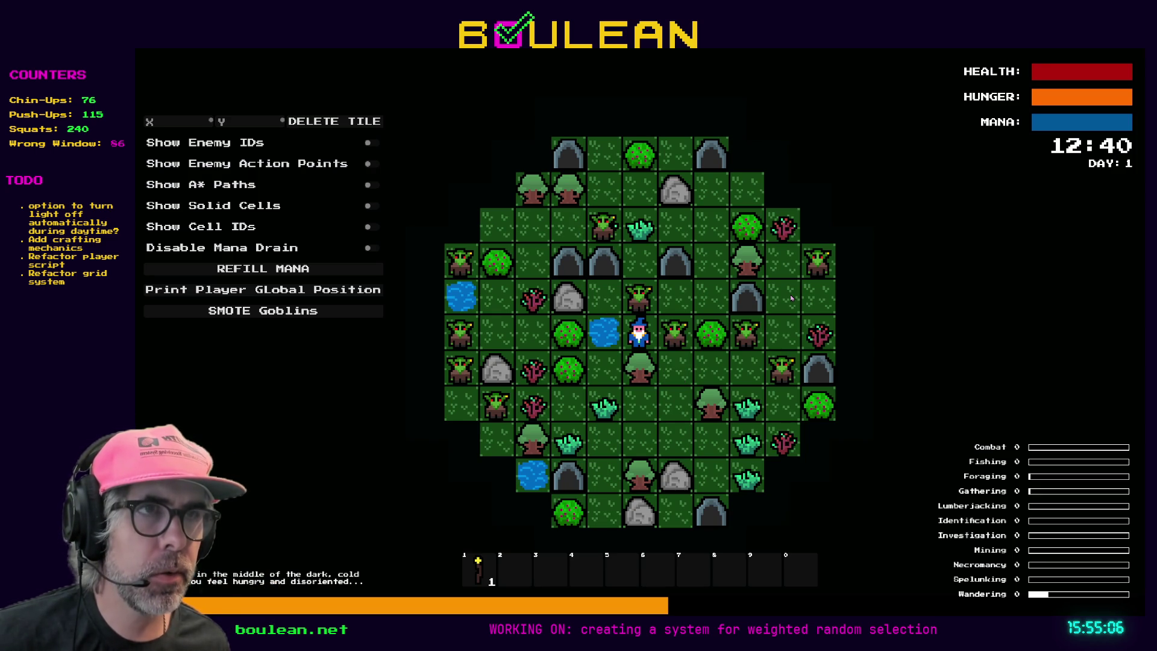
key("Right")
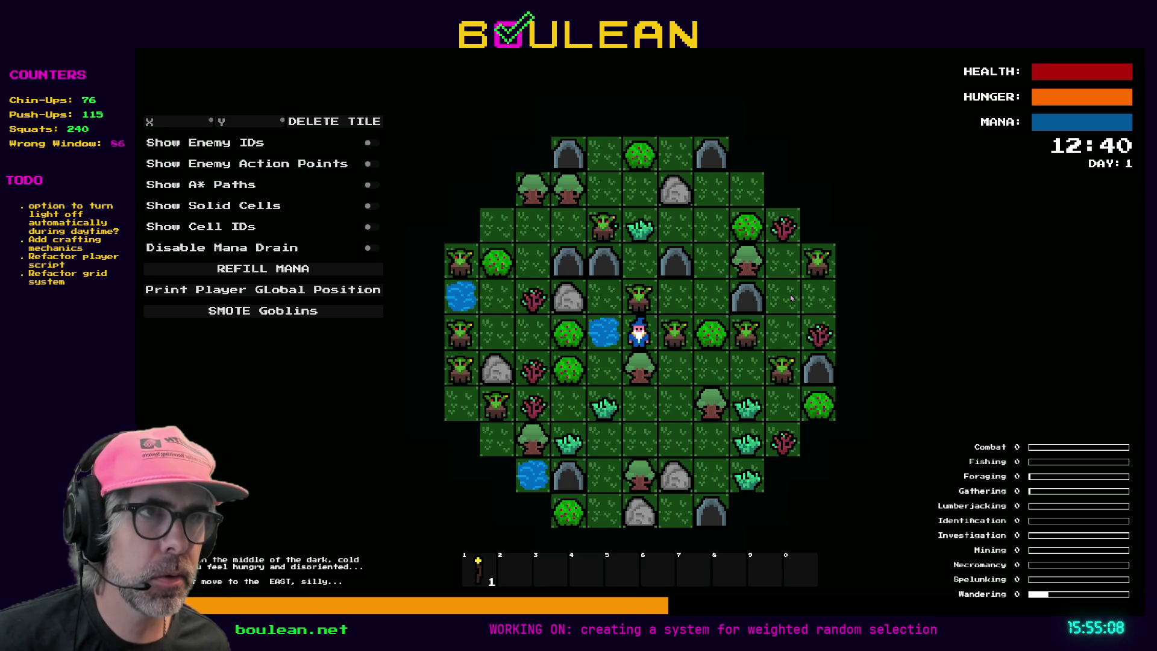
key("space")
key("F8")
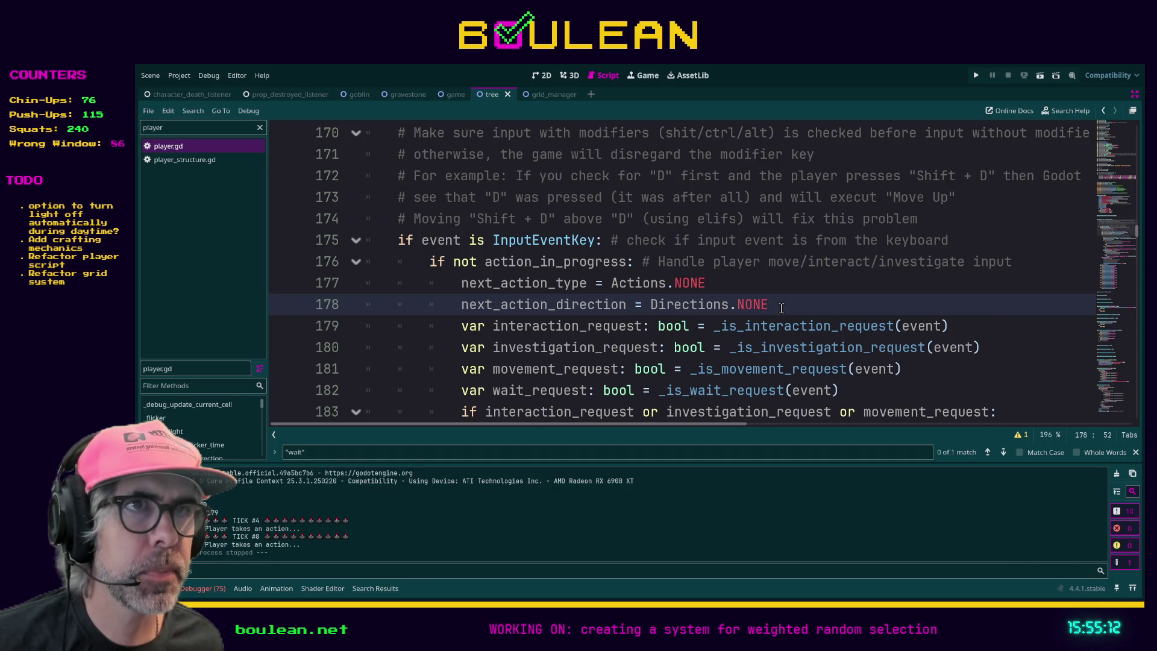
- Delete the two NONE reset lines 177–178
mouse_move(781, 308)
left_mouse_down()
mouse_move(424, 307)
mouse_move(353, 285)
left_mouse_up()
scroll(446, 310, "down", 1)
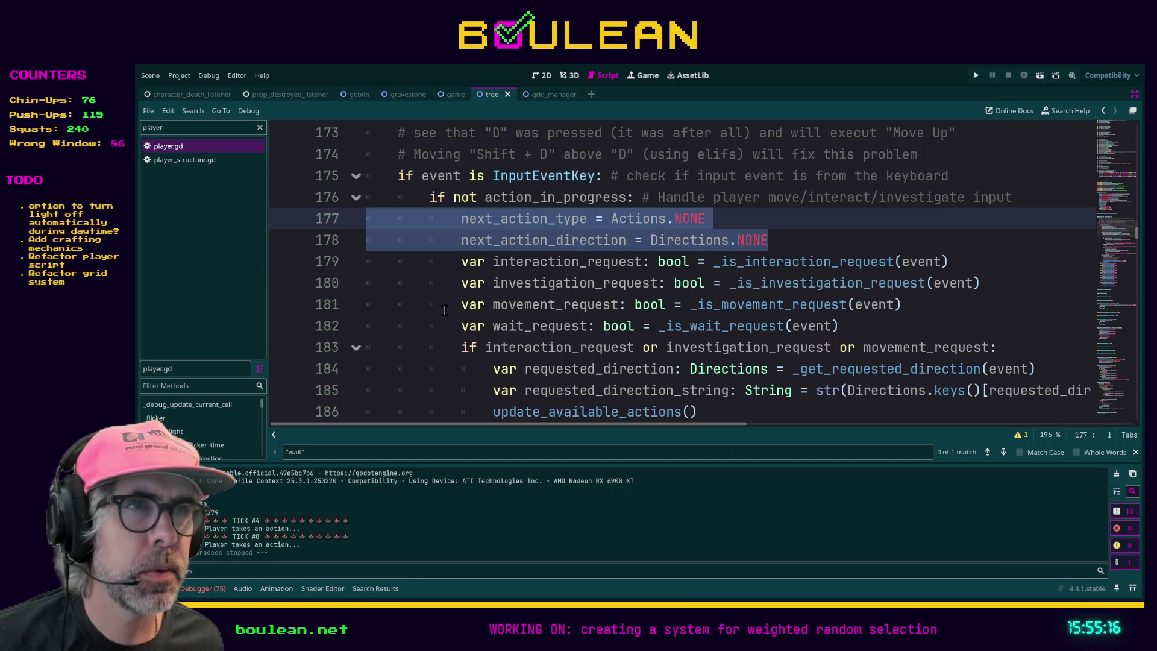
scroll(445, 310, "up", 1)
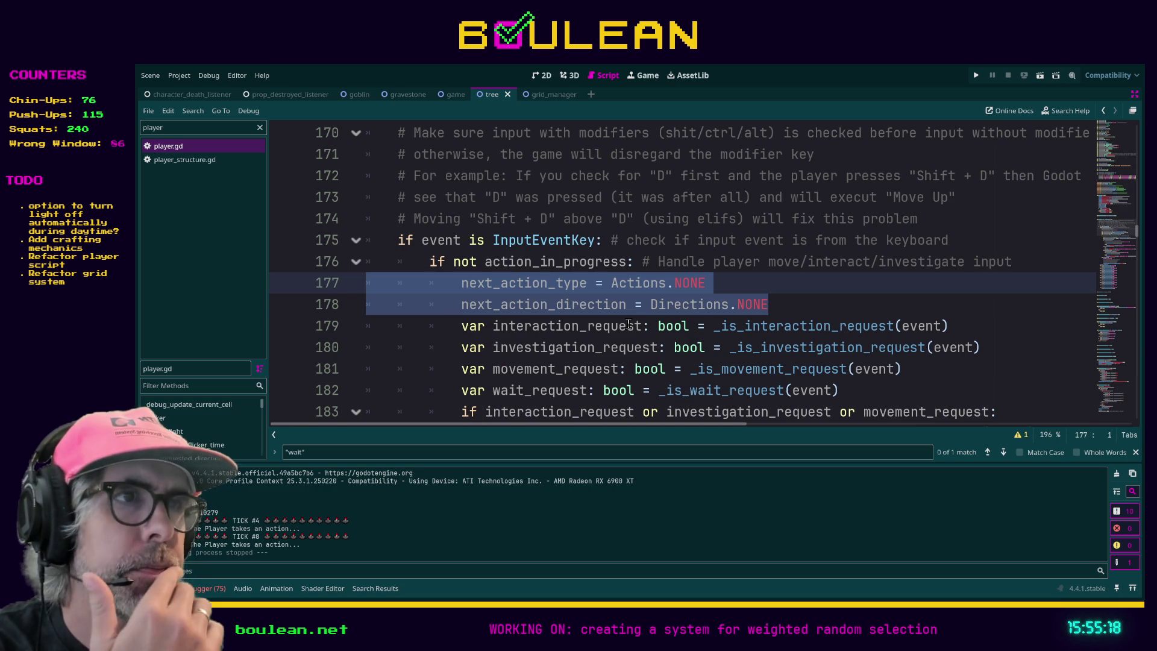
scroll(626, 324, "down", 1)
scroll(643, 321, "up", 1)
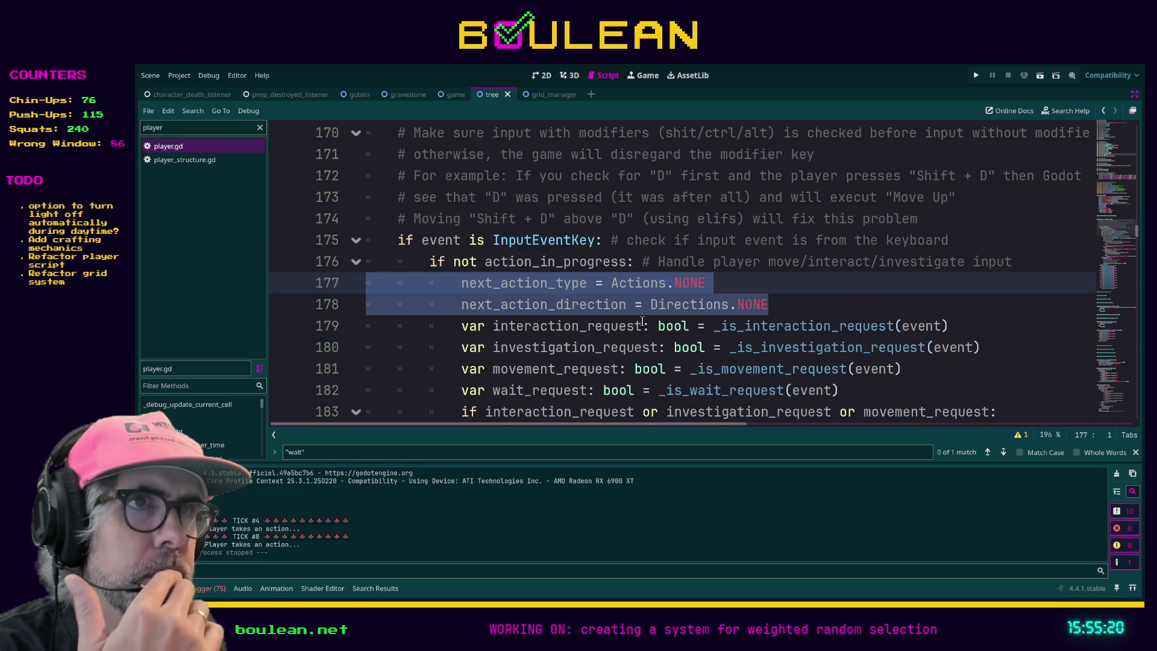
scroll(645, 321, "down", 2)
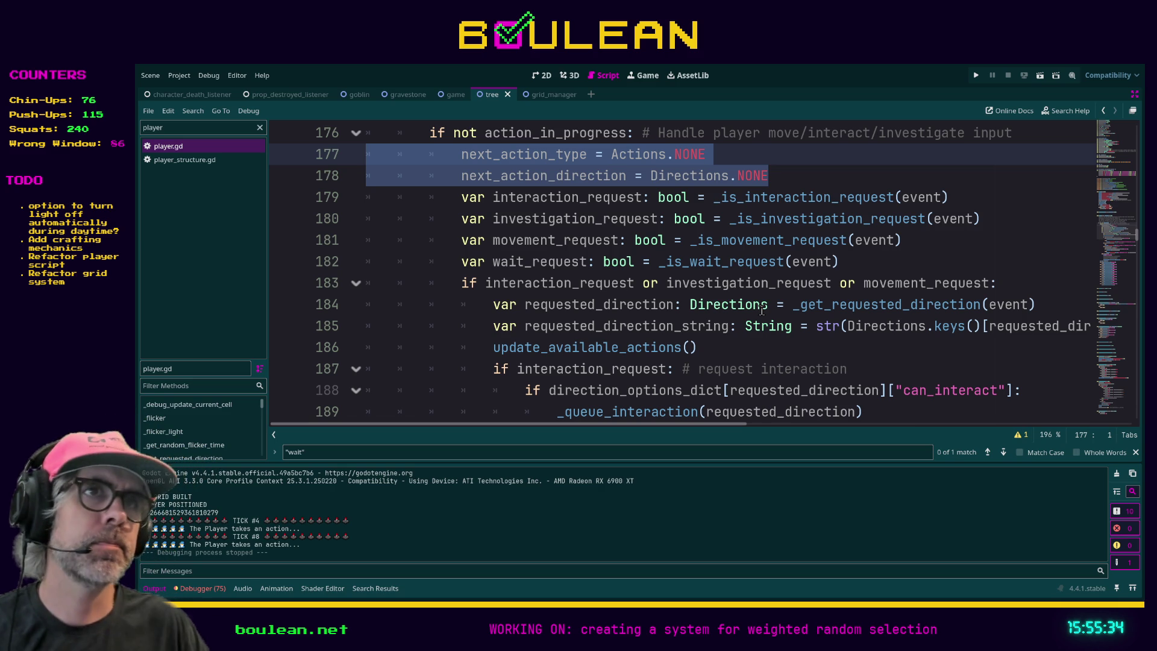
key("BackSpace")
key("BackSpace")
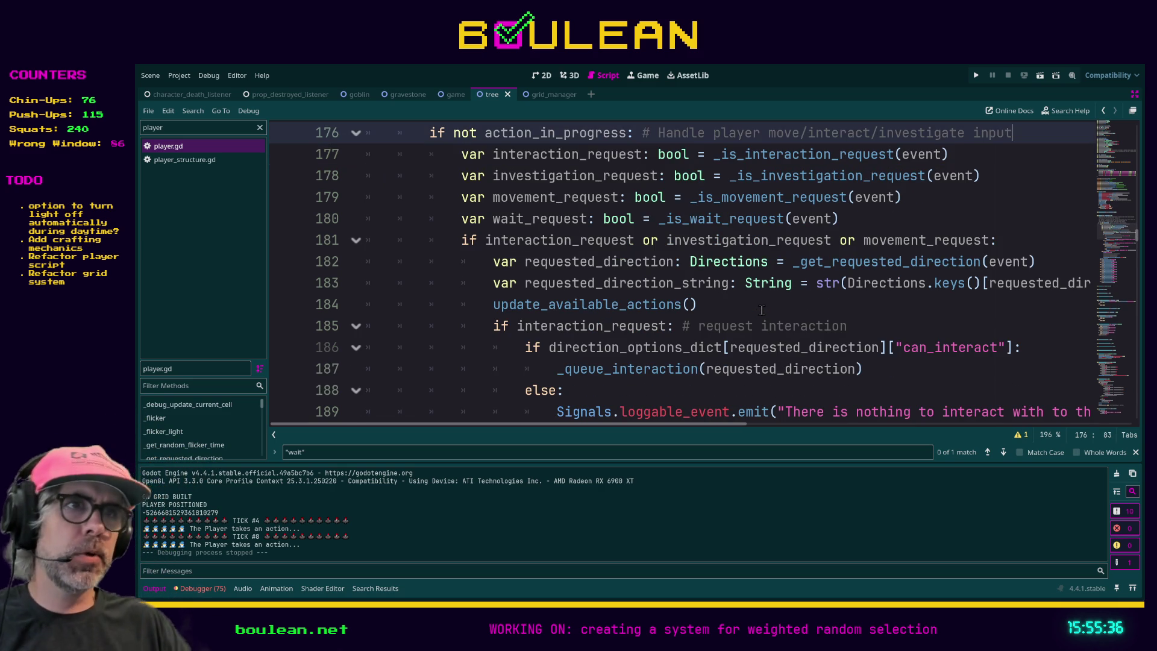
- Delete the commented-out _queue_interaction(Directions.NONE) line in the wait branch
key("Down")
key("Down")
key("Down")
scroll(768, 330, "down", 5)
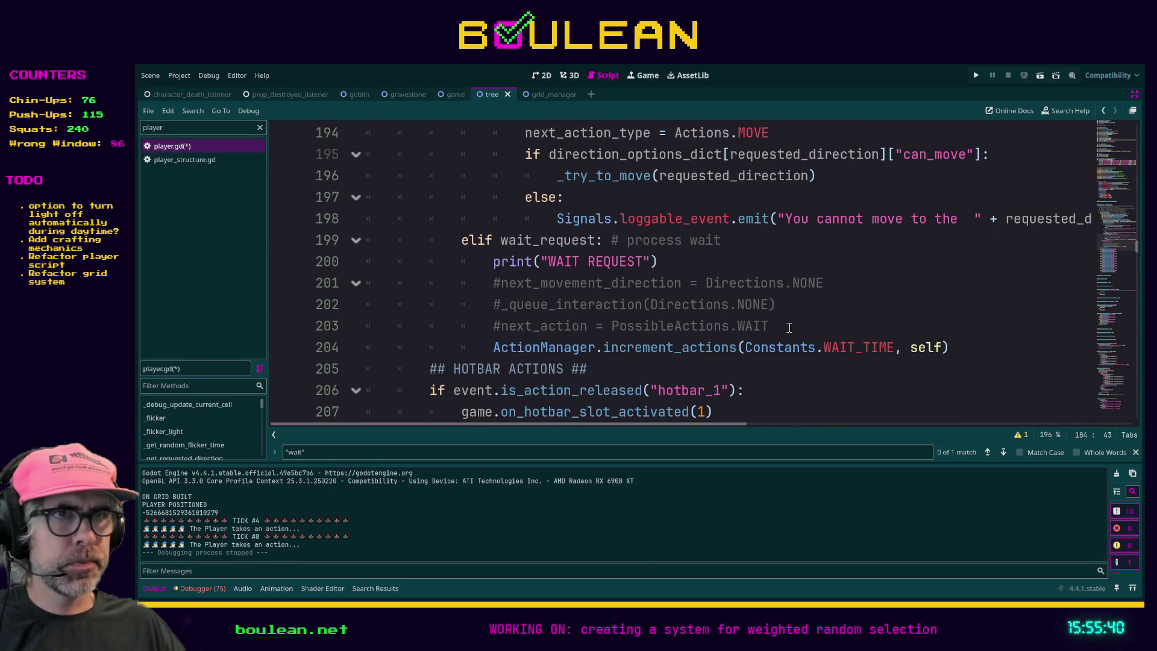
left_click(795, 300)
key("shift+Home")
key("BackSpace")
key("BackSpace")
key("BackSpace")
- Uncomment the next_movement_direction and PossibleActions.WAIT lines with Ctrl+K and relaunch with F5
key("ctrl+k")
key("Down")
key("ctrl+k")
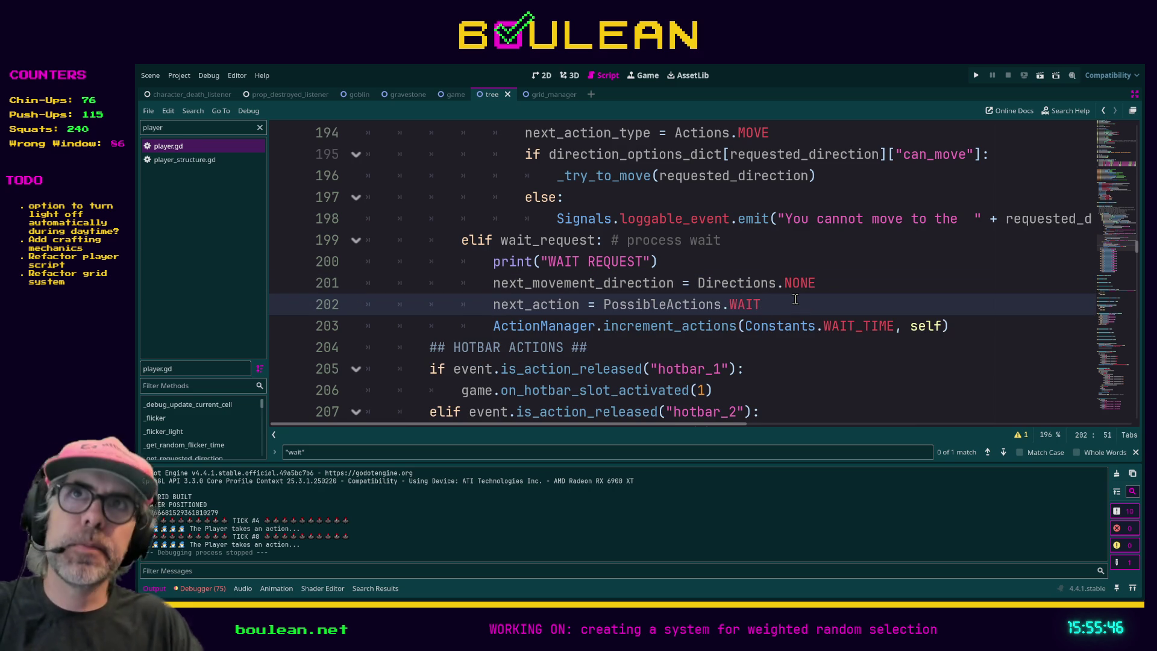
key("F5")
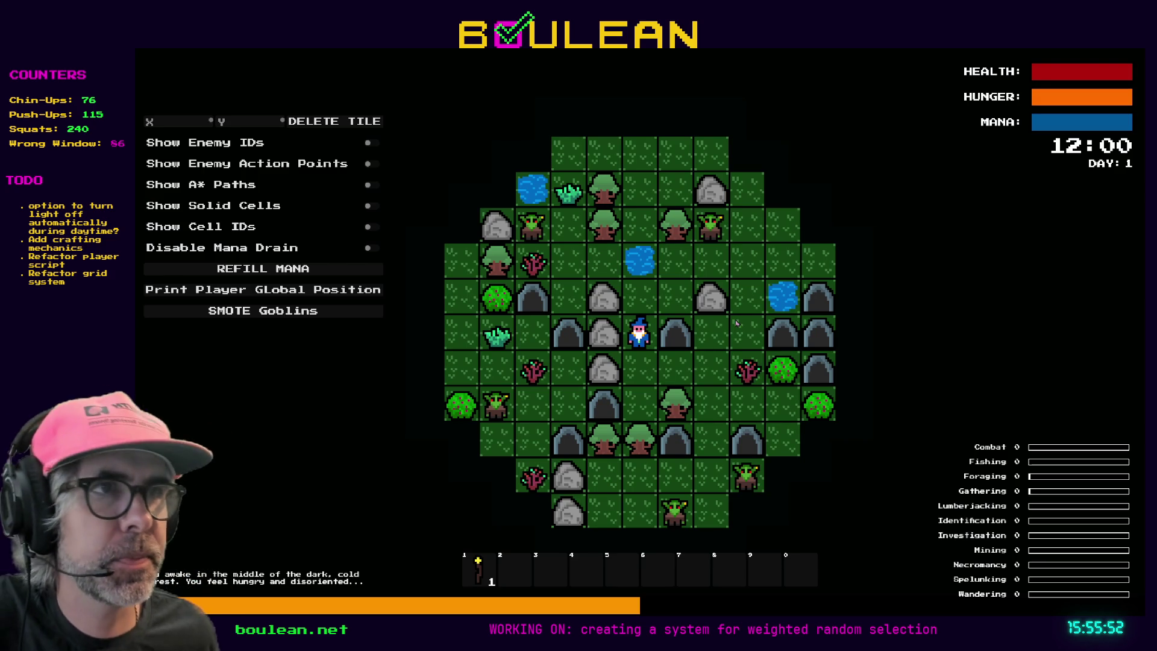
- Walk the wizard south and chop down the trees beside him
key("Down")
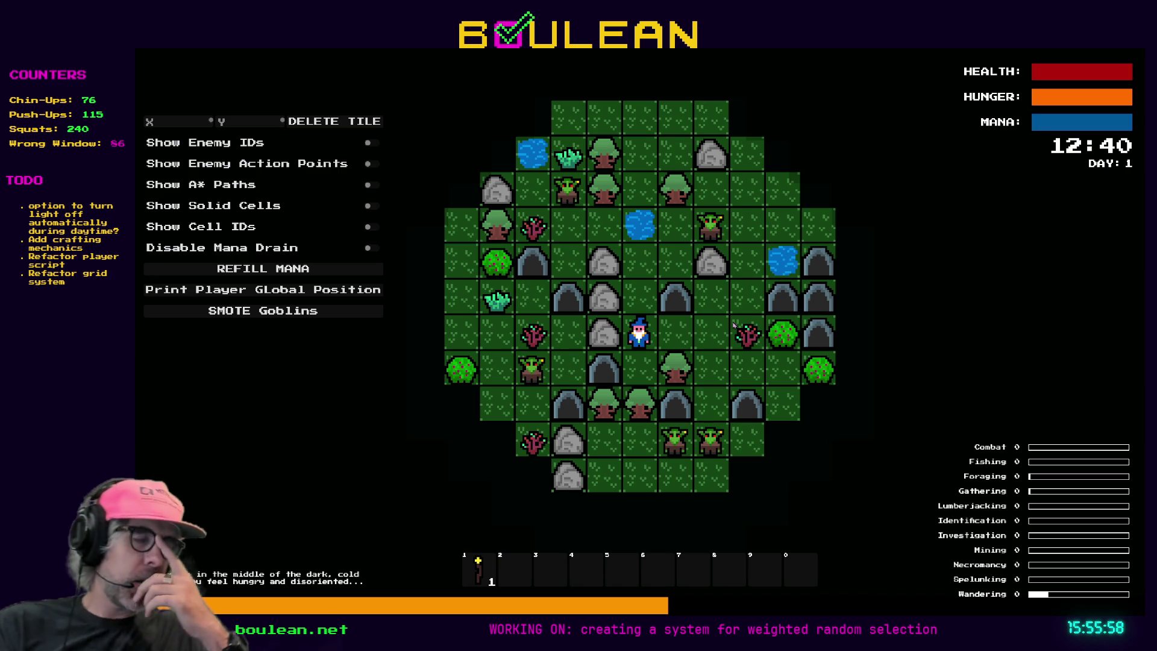
key("Down")
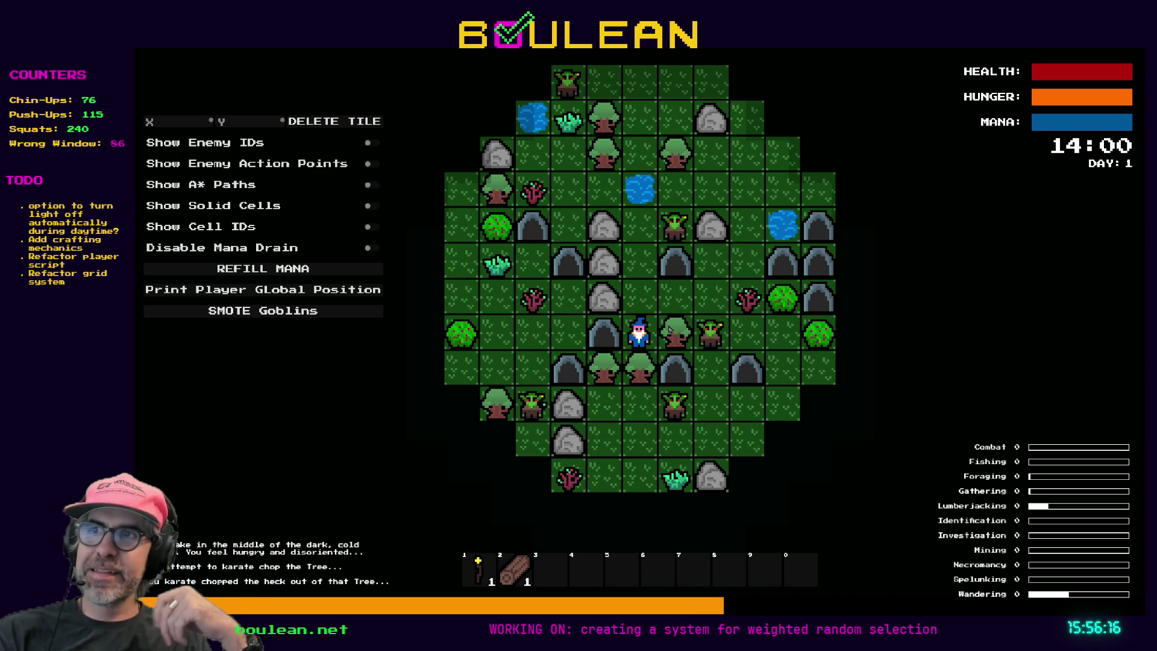
left_click(669, 329)
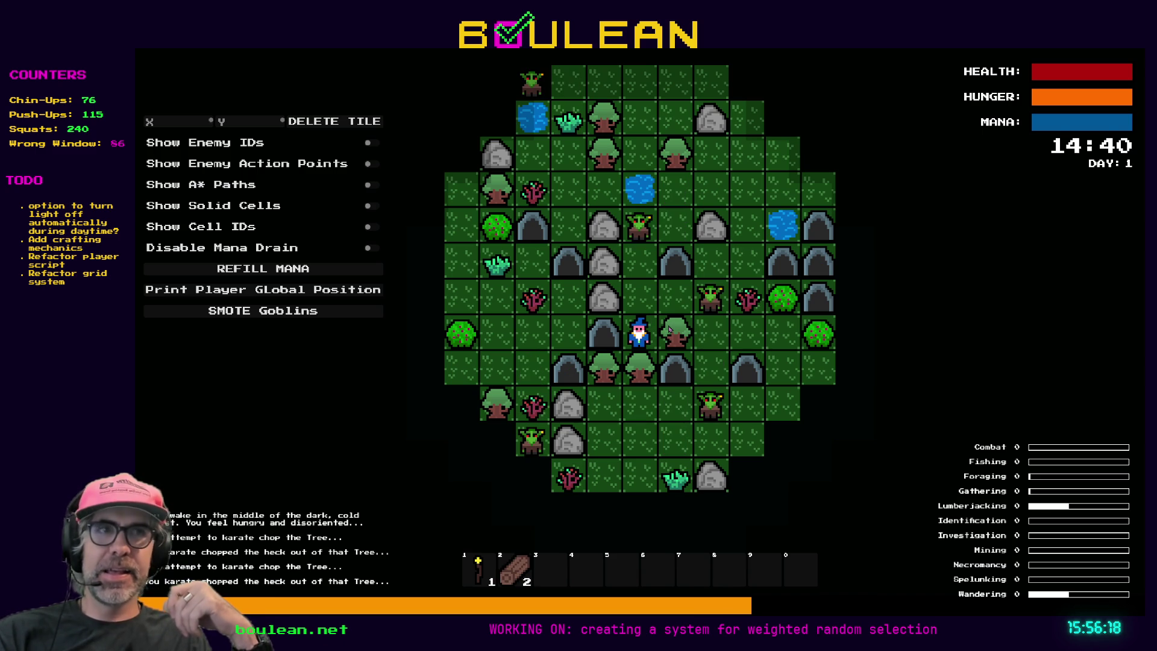
left_click(669, 329)
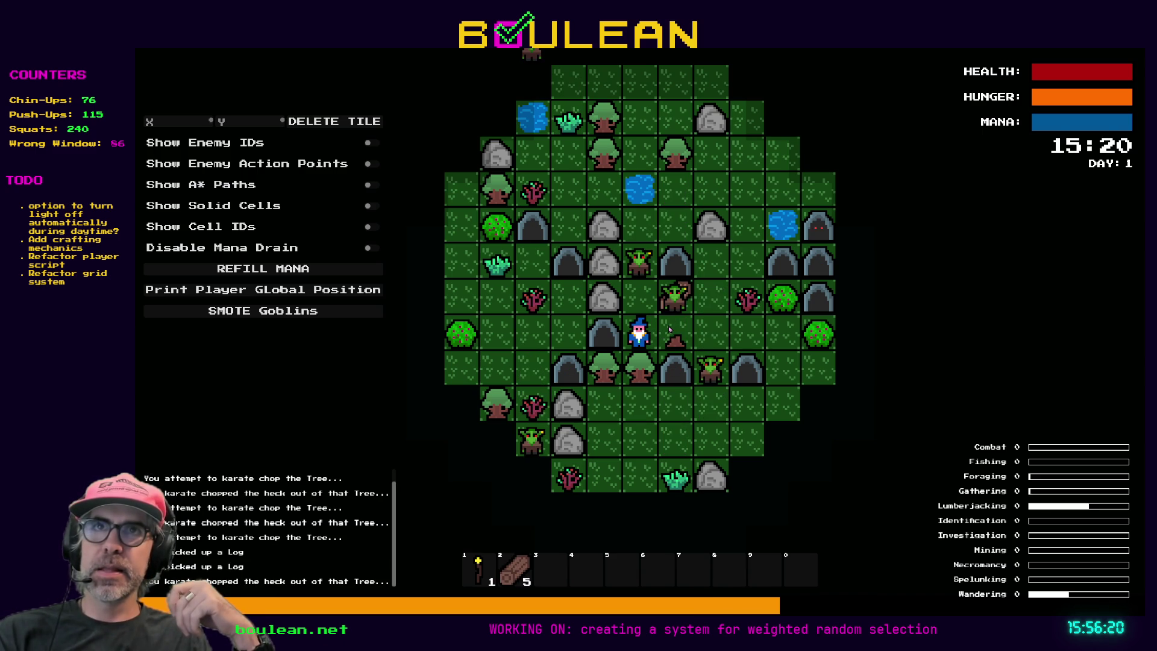
left_click(669, 328)
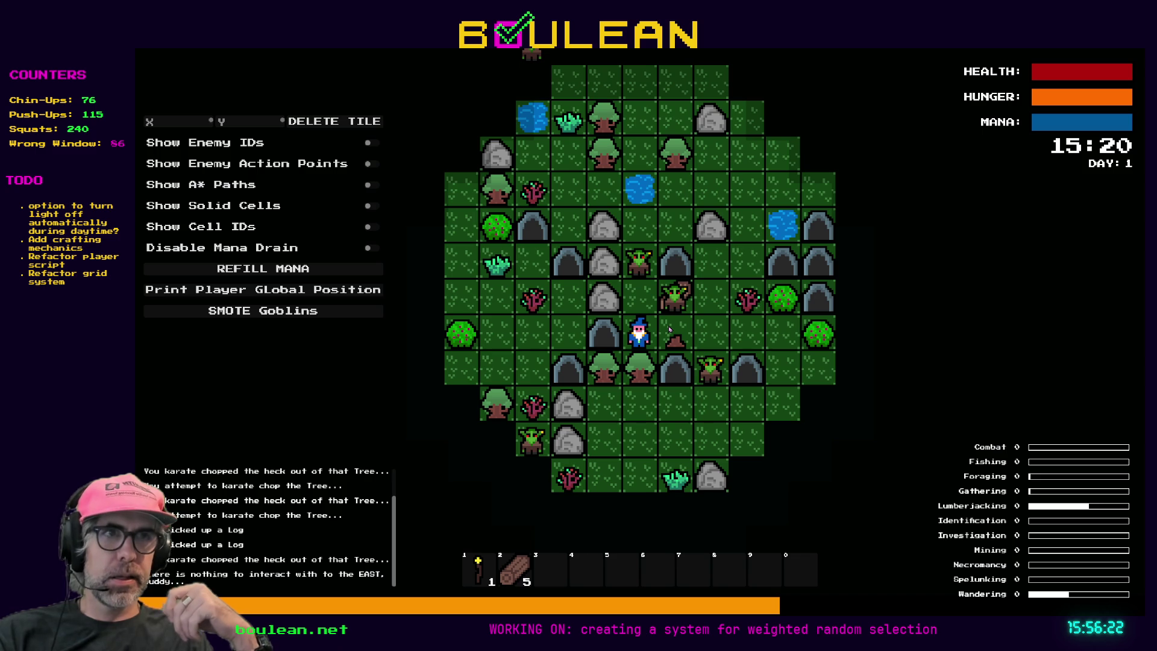
key("Down")
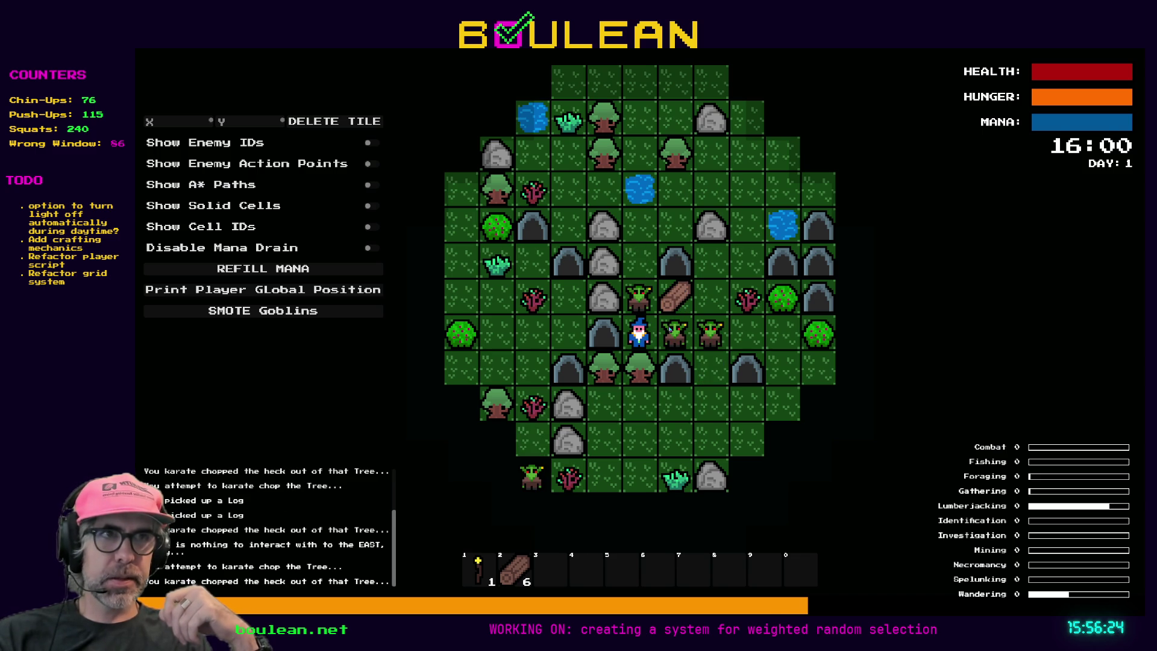
key("Down")
- Attack the adjacent goblins and smite them with the debug action as night falls
key("Right")
key("Right")
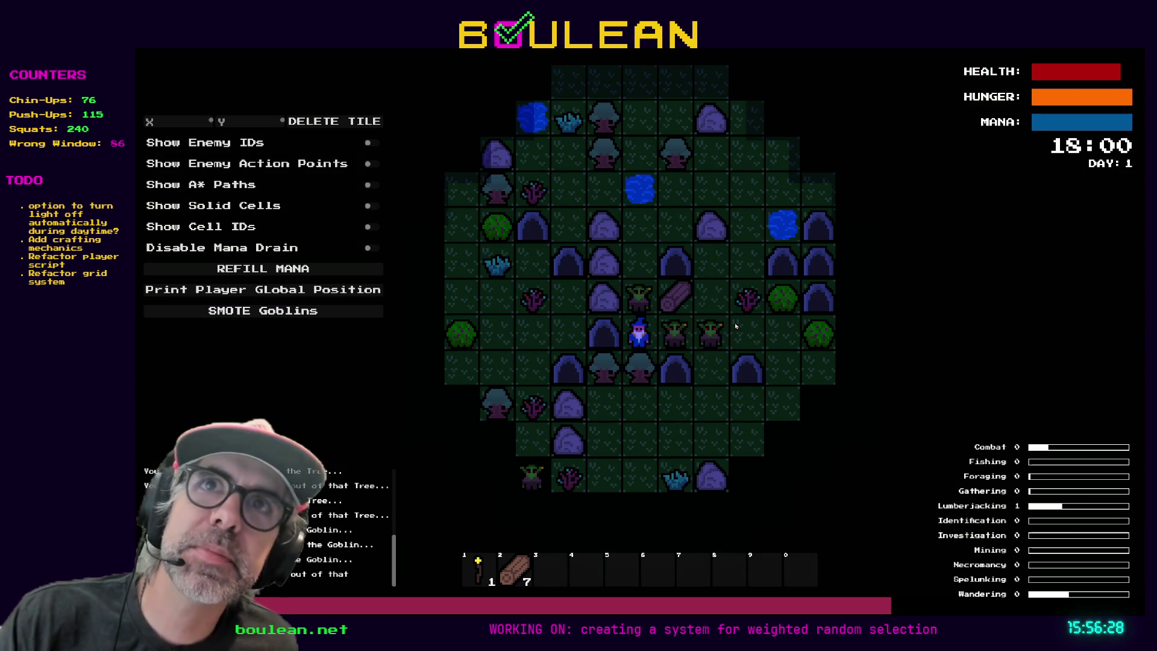
key("Up")
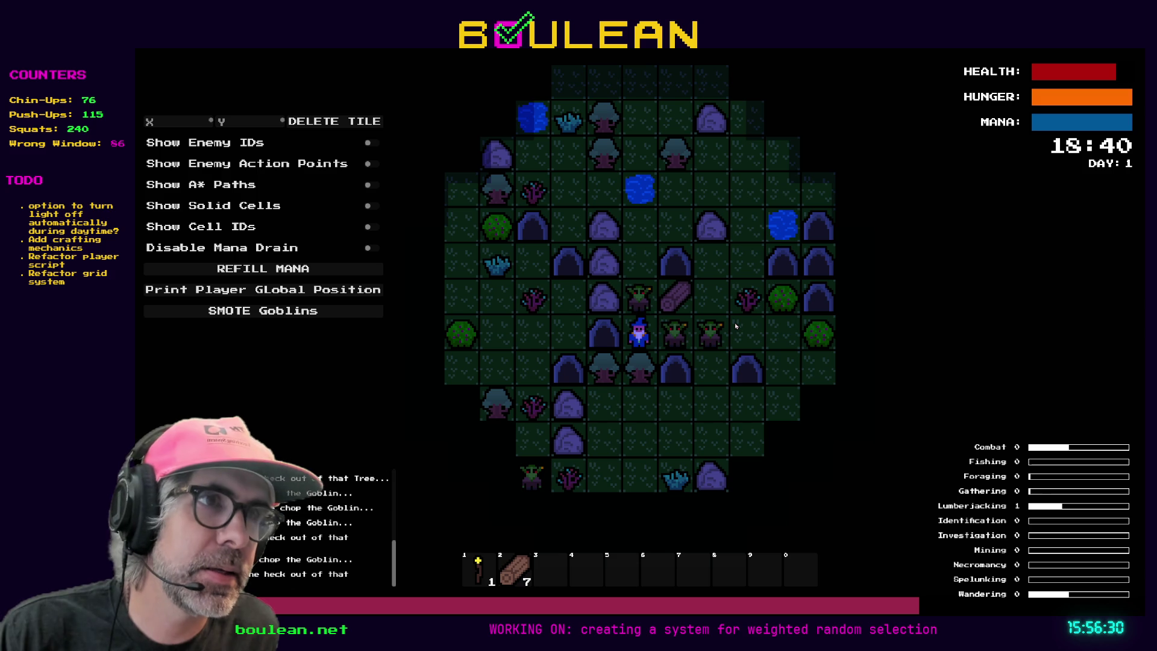
key("Right")
left_click(320, 311)
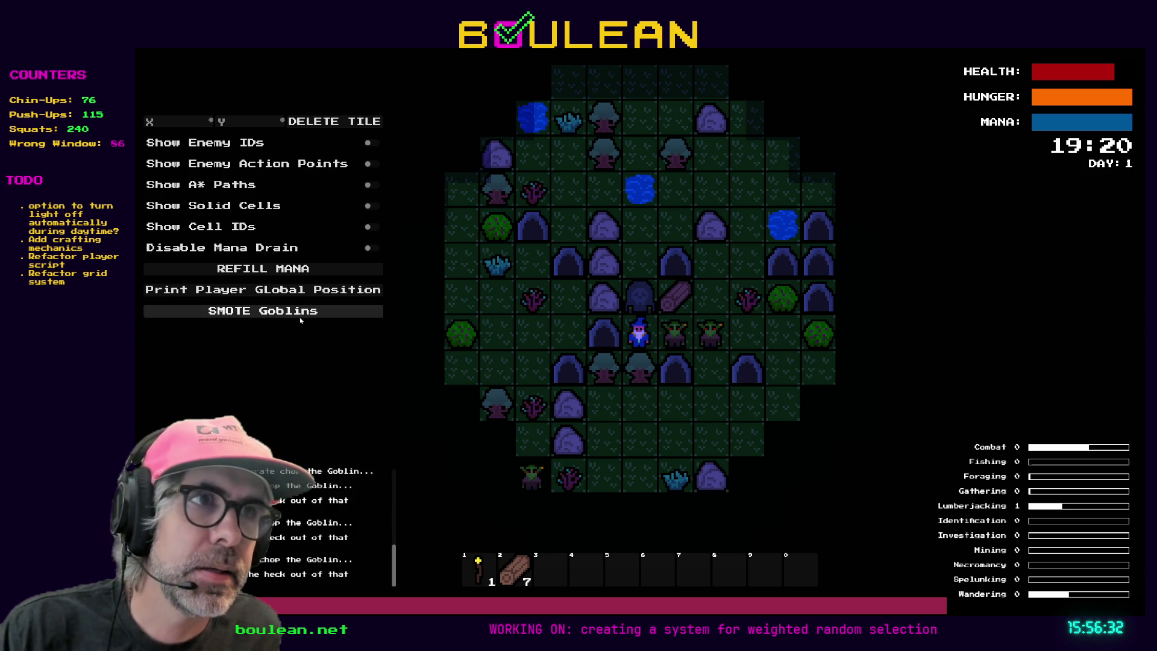
key("Right")
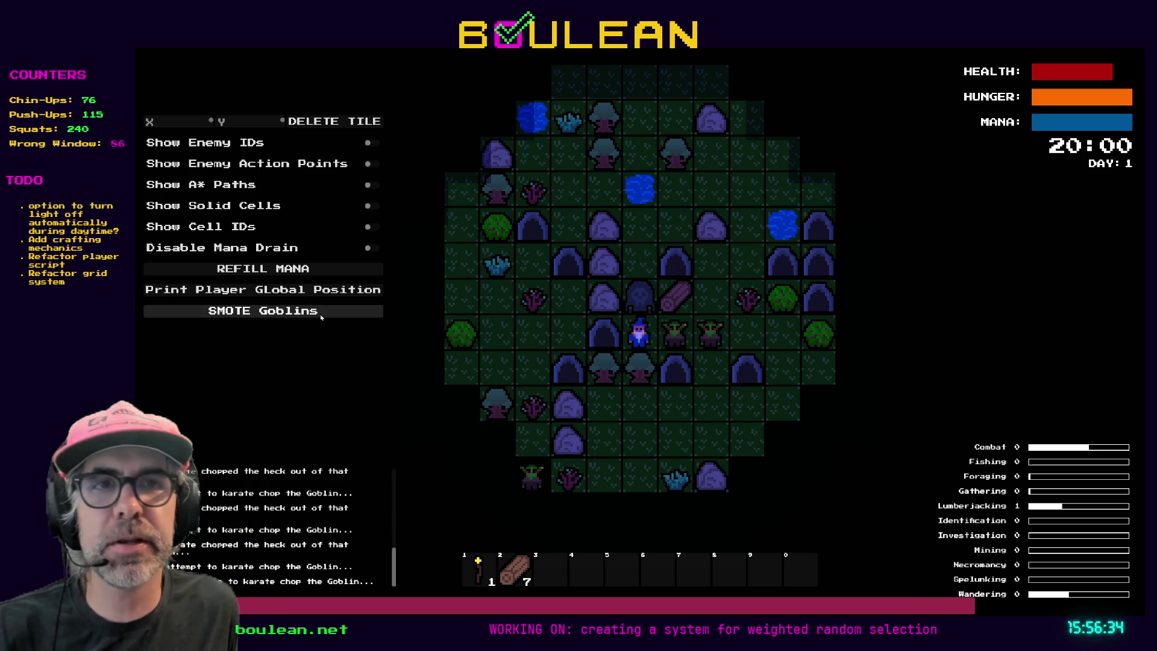
key("Right")
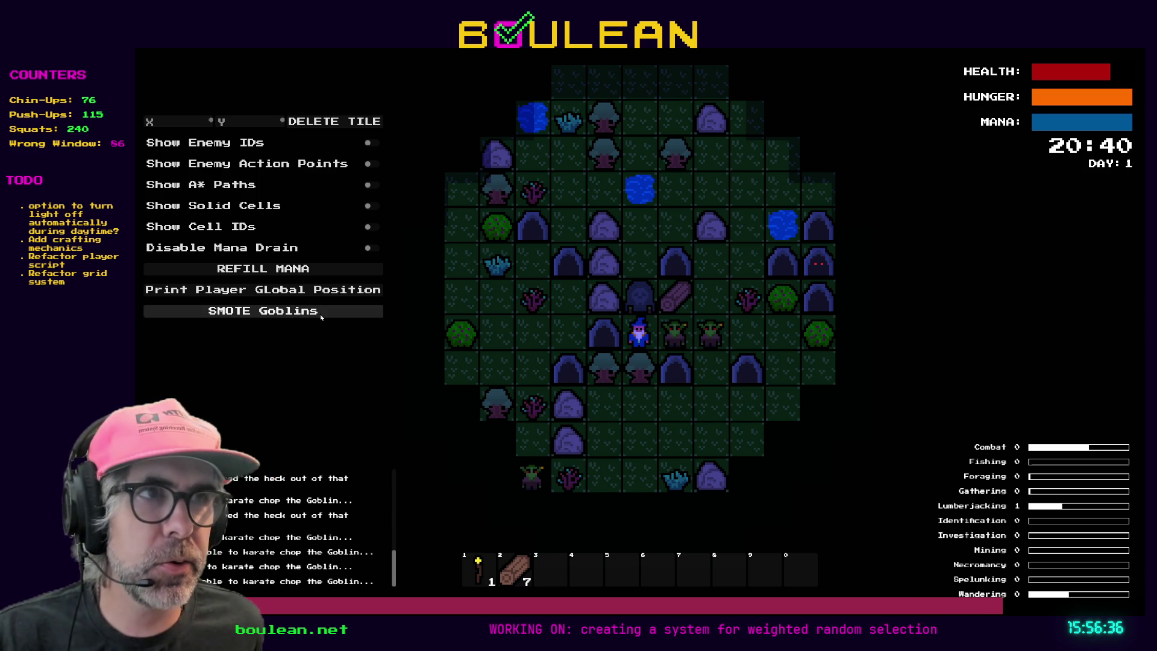
key("Right")
key("Right")
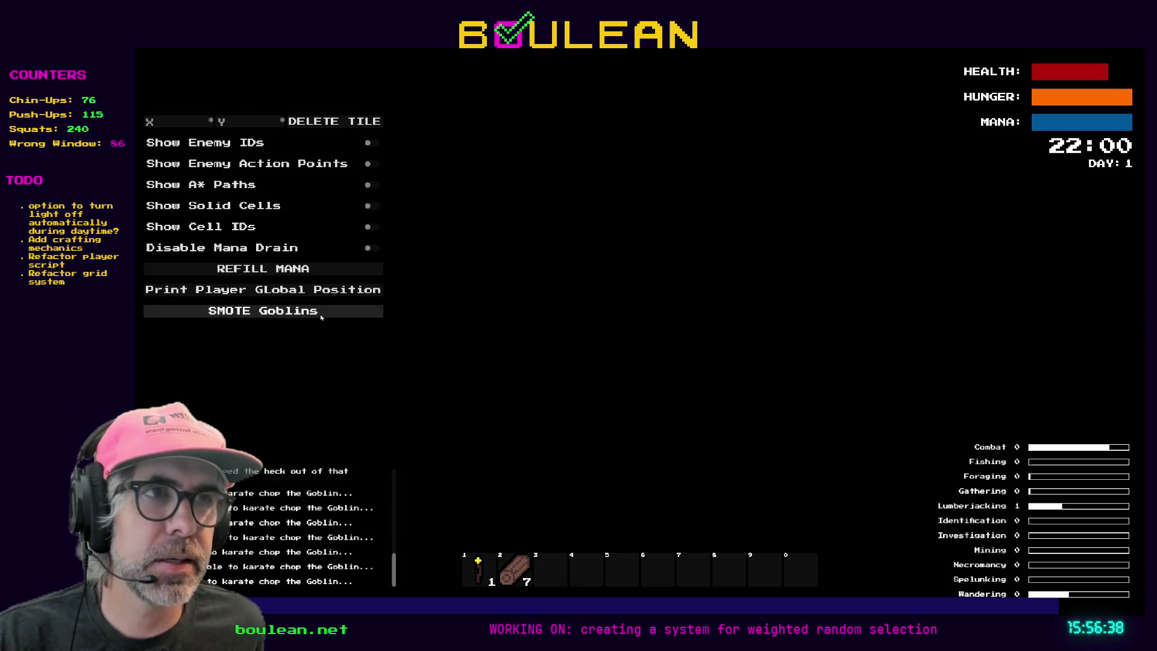
left_click(321, 313)
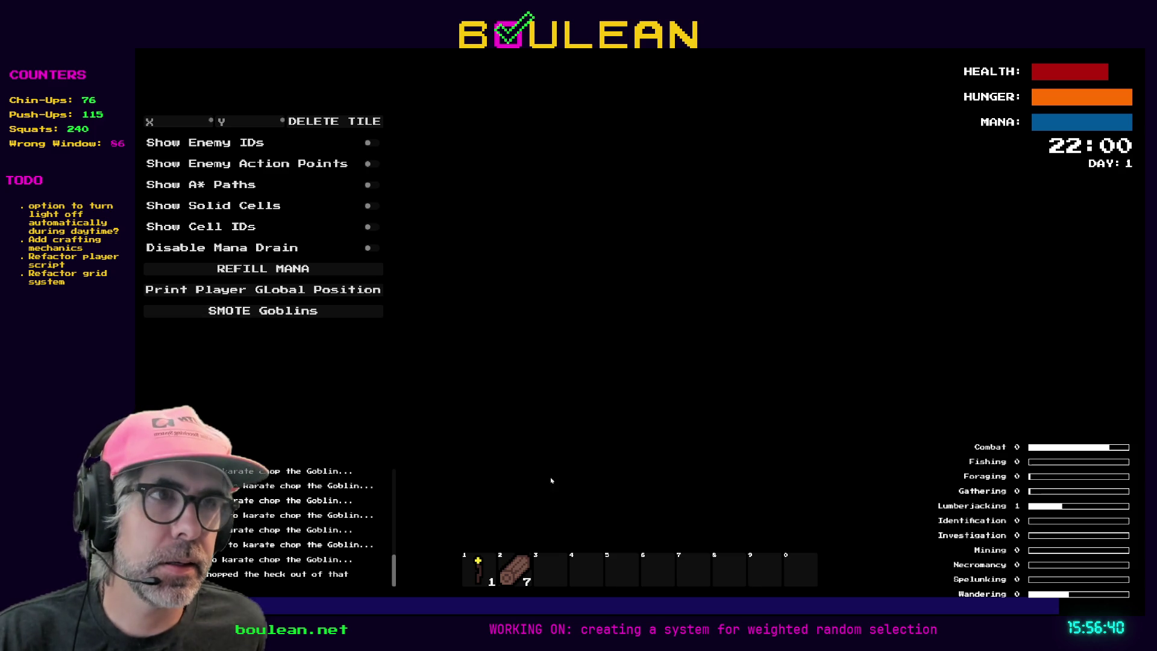
- Chop the gravestone and sapling and smite a goblin to gather logs and souls
key("Right")
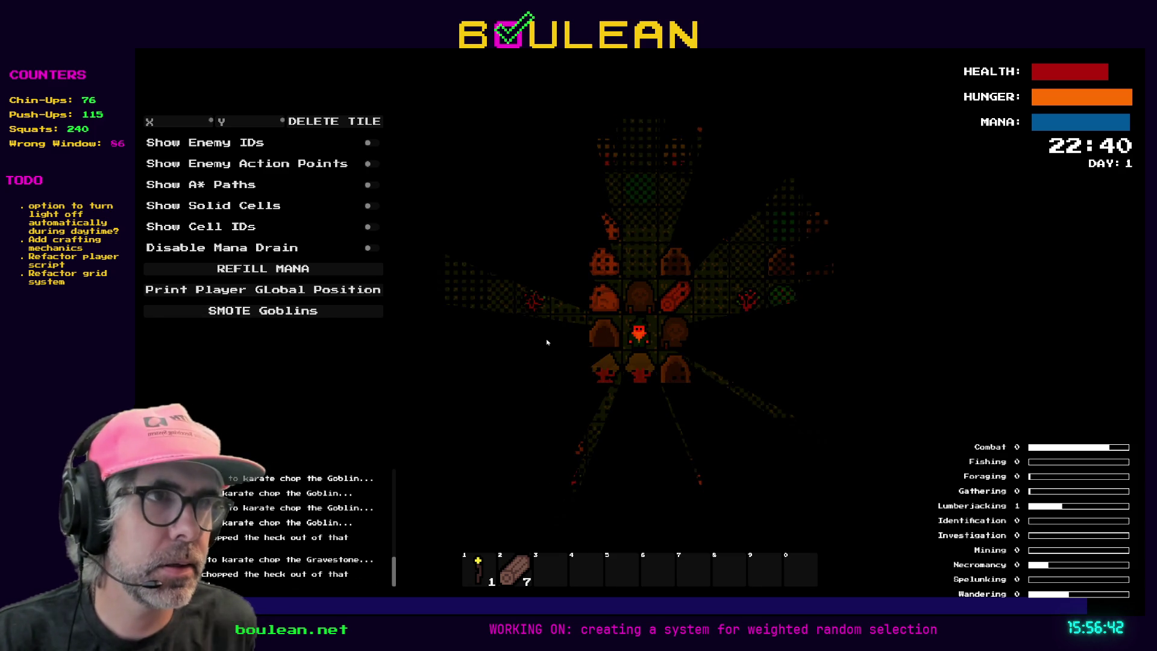
key("Right")
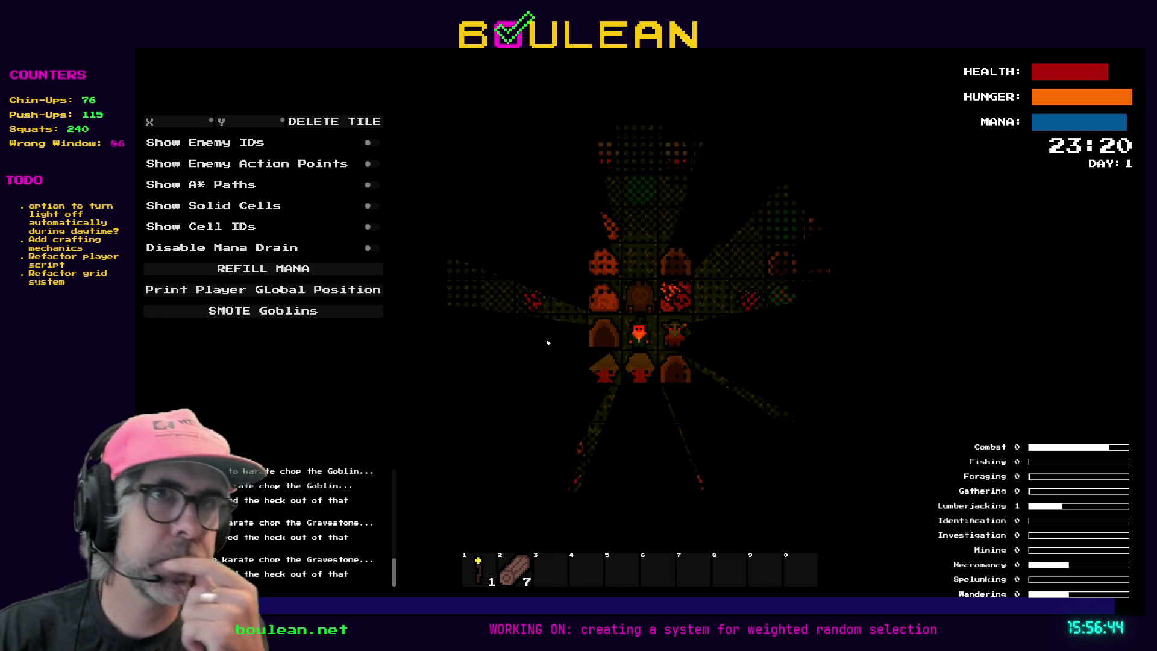
left_click(256, 311)
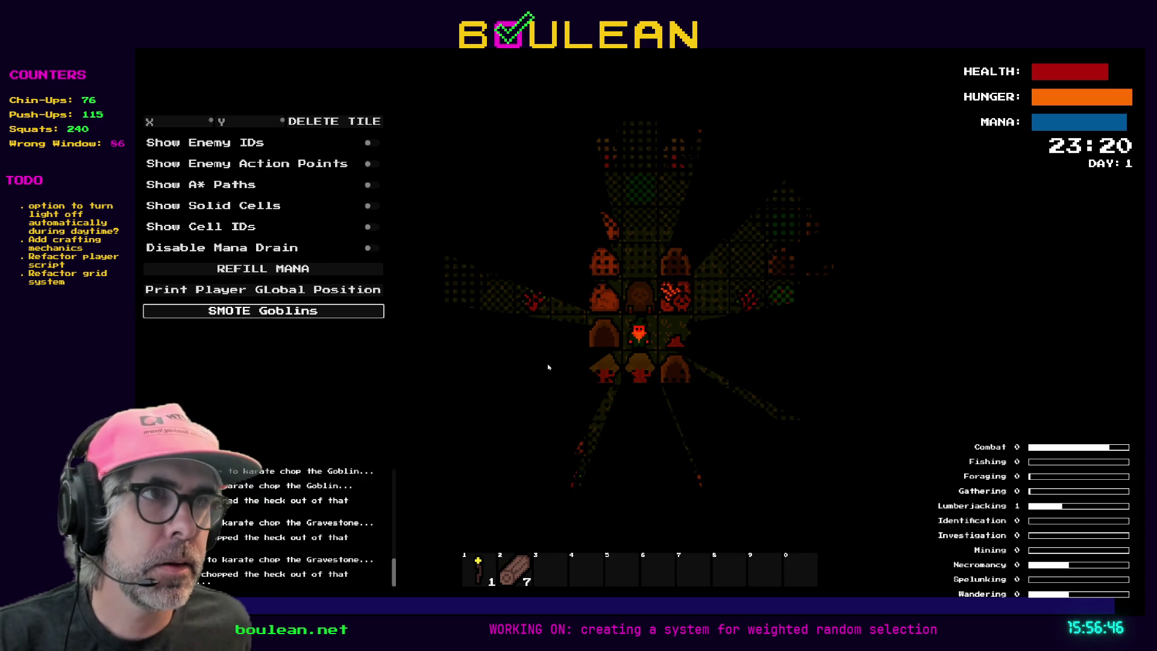
key("Right")
key("Right")
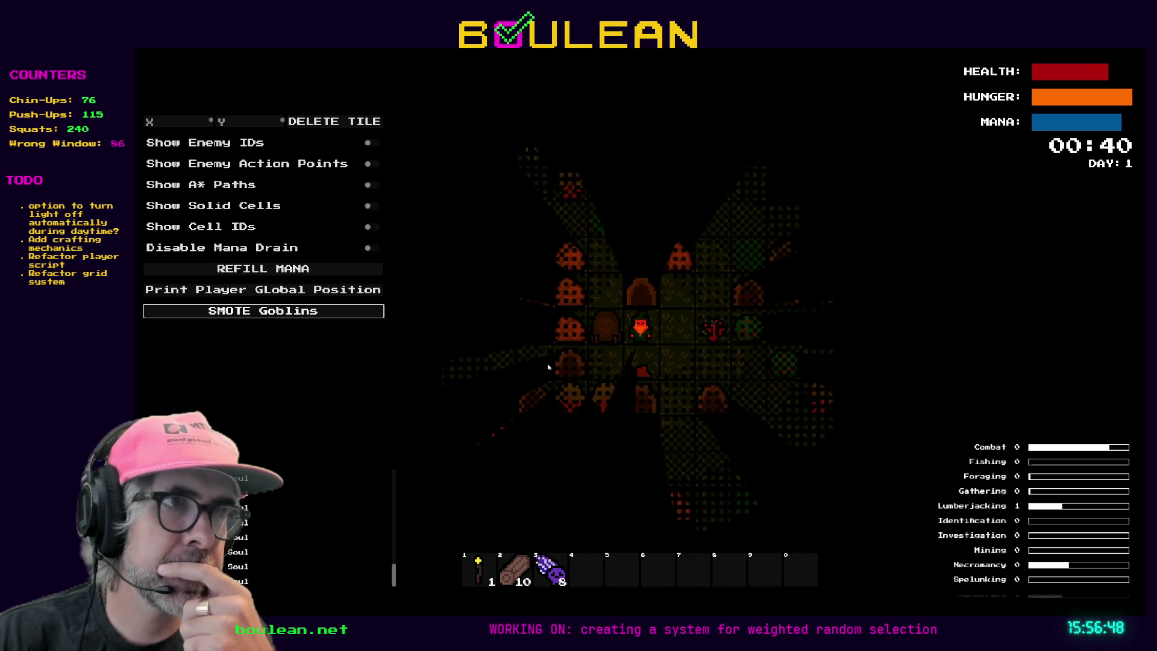
key("Right")
key("Right")
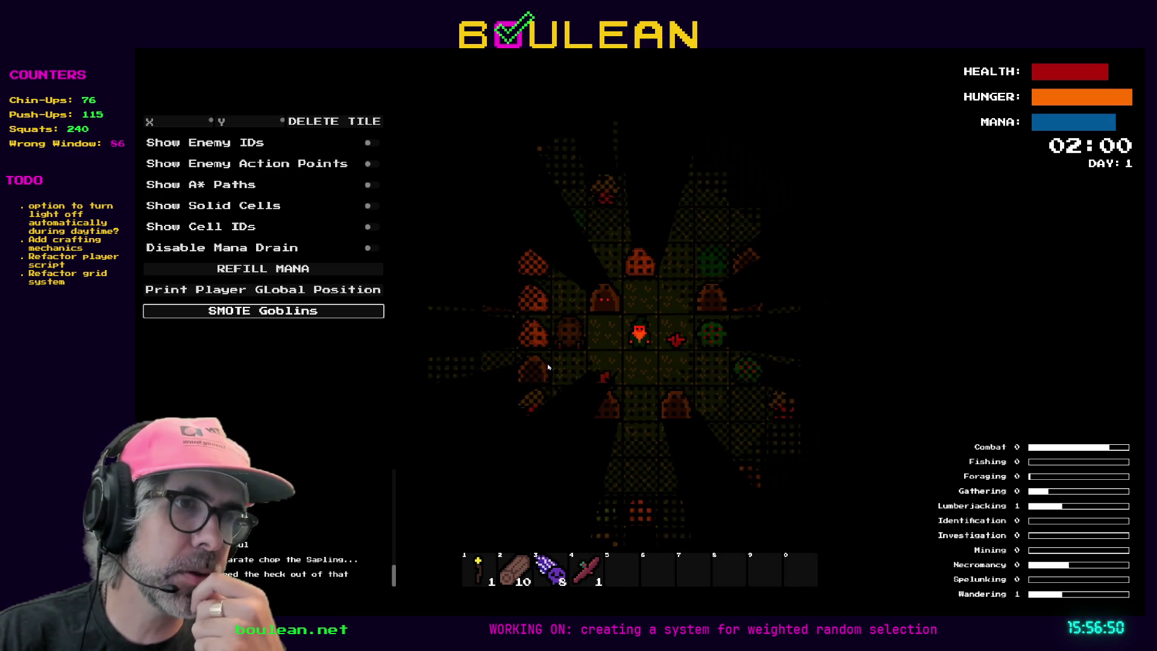
- Walk the wizard right and down to harvest the berry bush, then back left
key("Right")
key("Right")
key("Down")
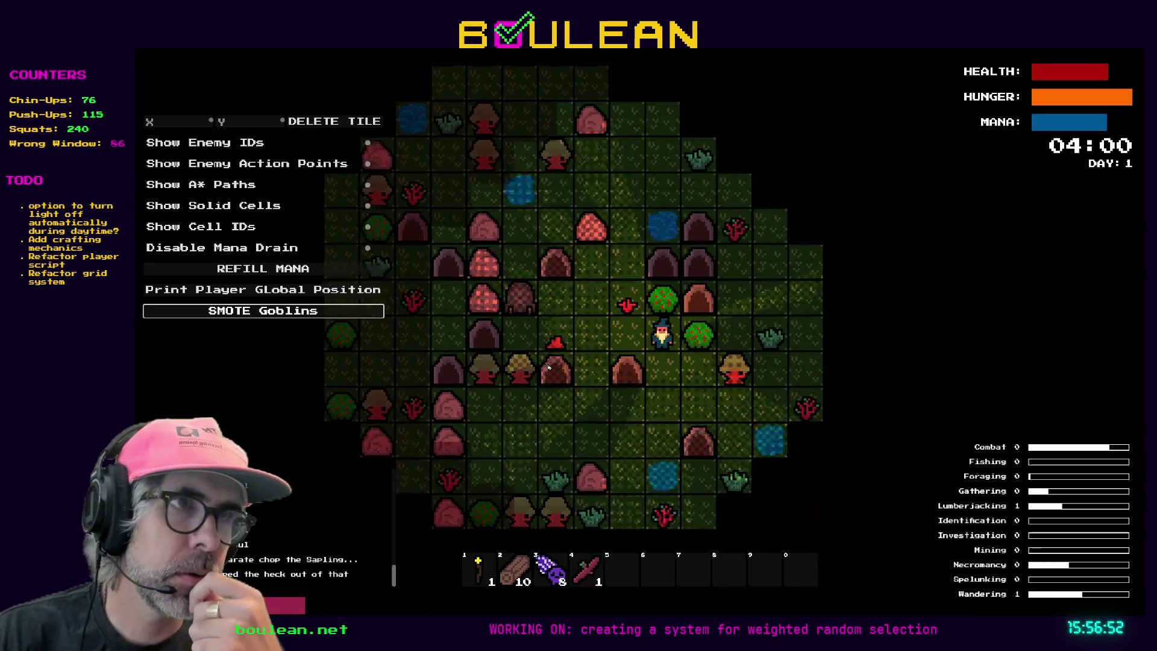
key("Right")
key("Down")
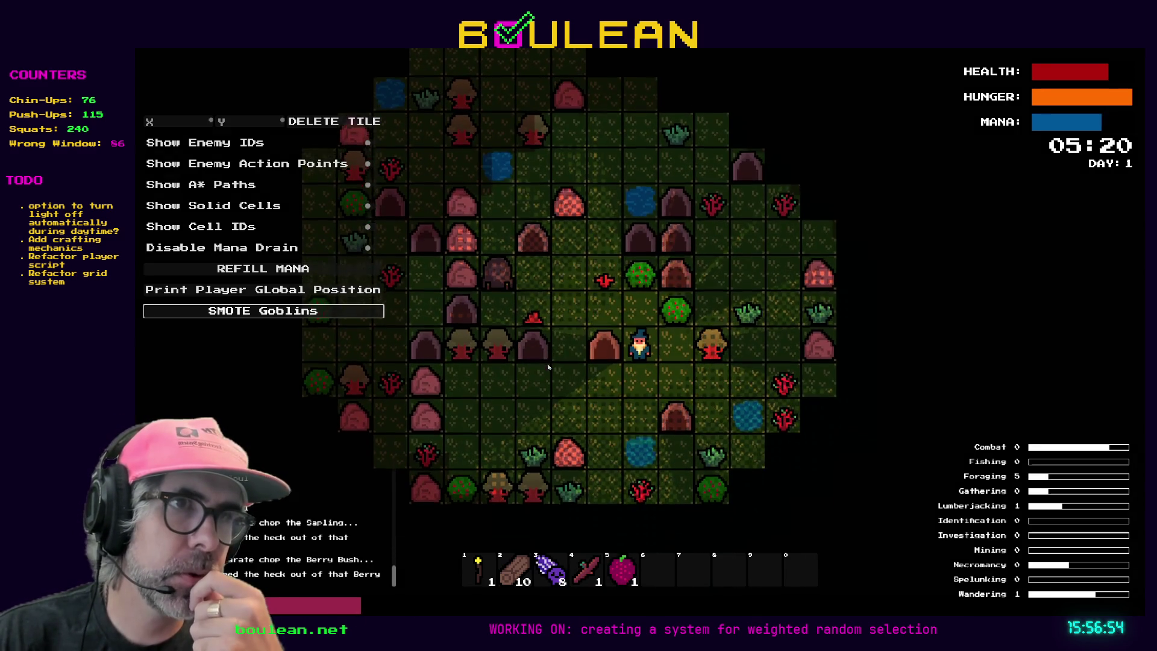
key("Down")
key("Left")
key("Left")
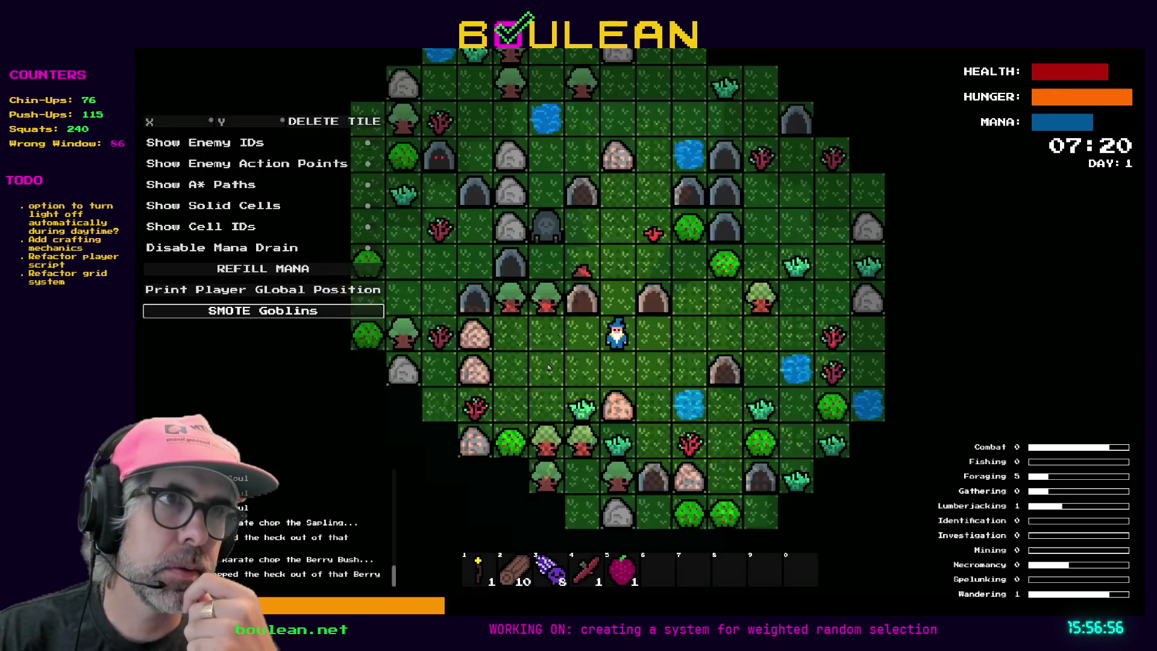
- Chop the tree north of the wizard and step onto the fallen logs to collect them
key("Left")
key("Left")
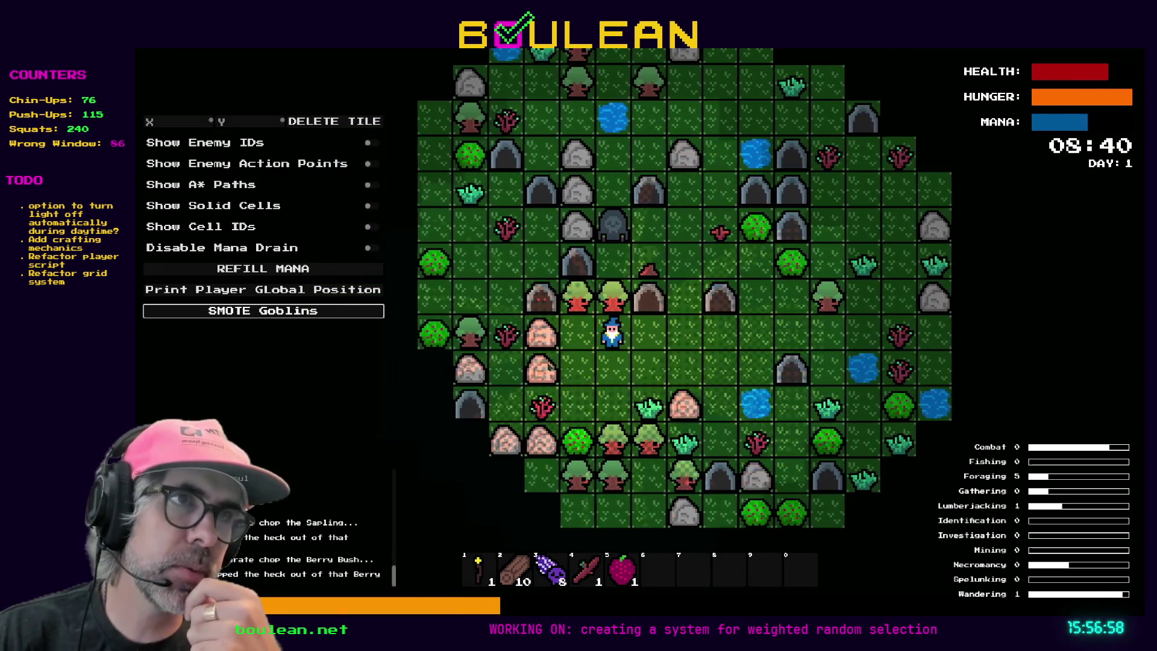
key("Up")
key("Right")
key("Right")
key("Left")
key("Up")
key("Up")
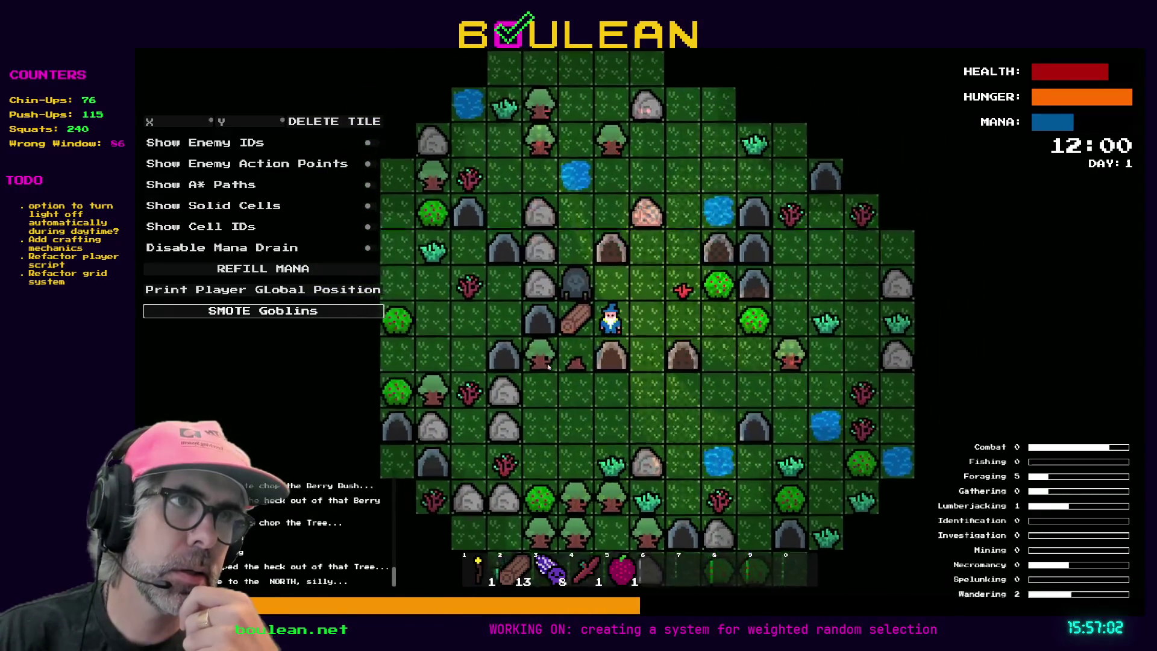
key("Left")
key("Left")
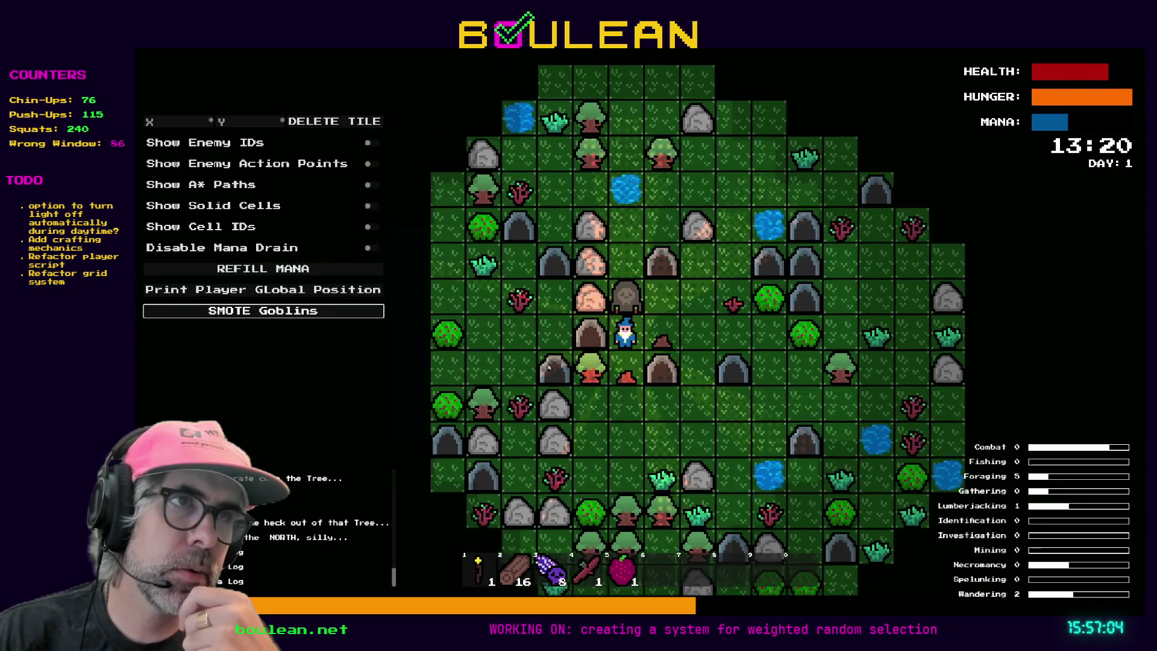
- Walk the wizard right, left and down around the map
key("Right")
key("Right")
key("Down")
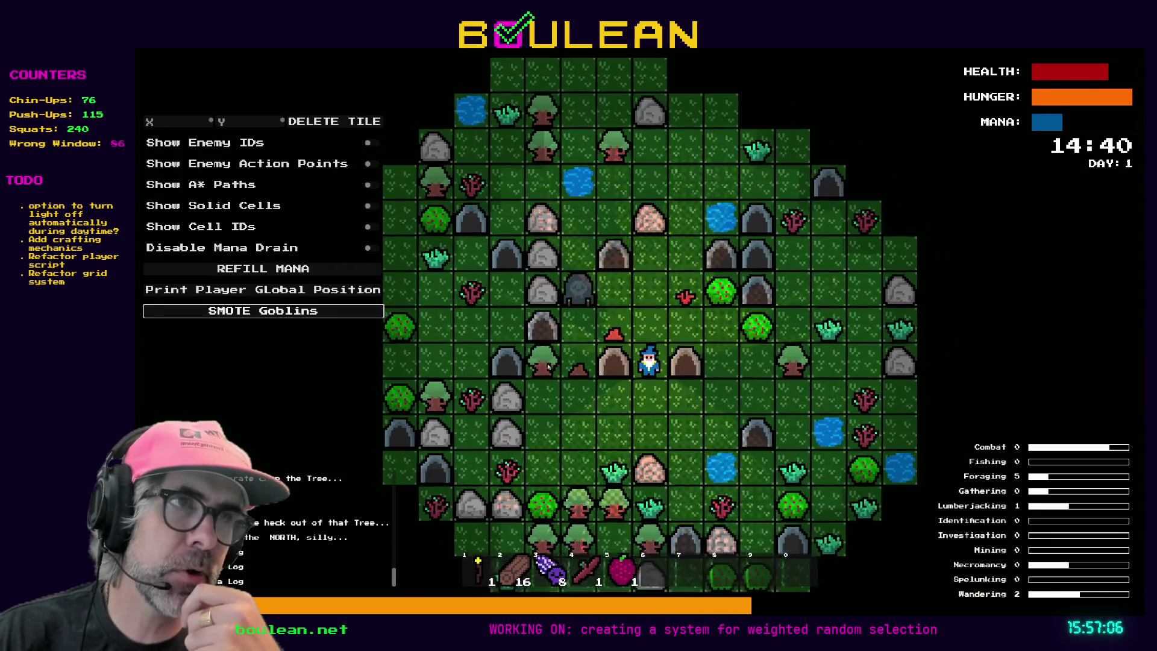
key("Left")
key("Down")
key("Left")
key("Left")
key("Up")
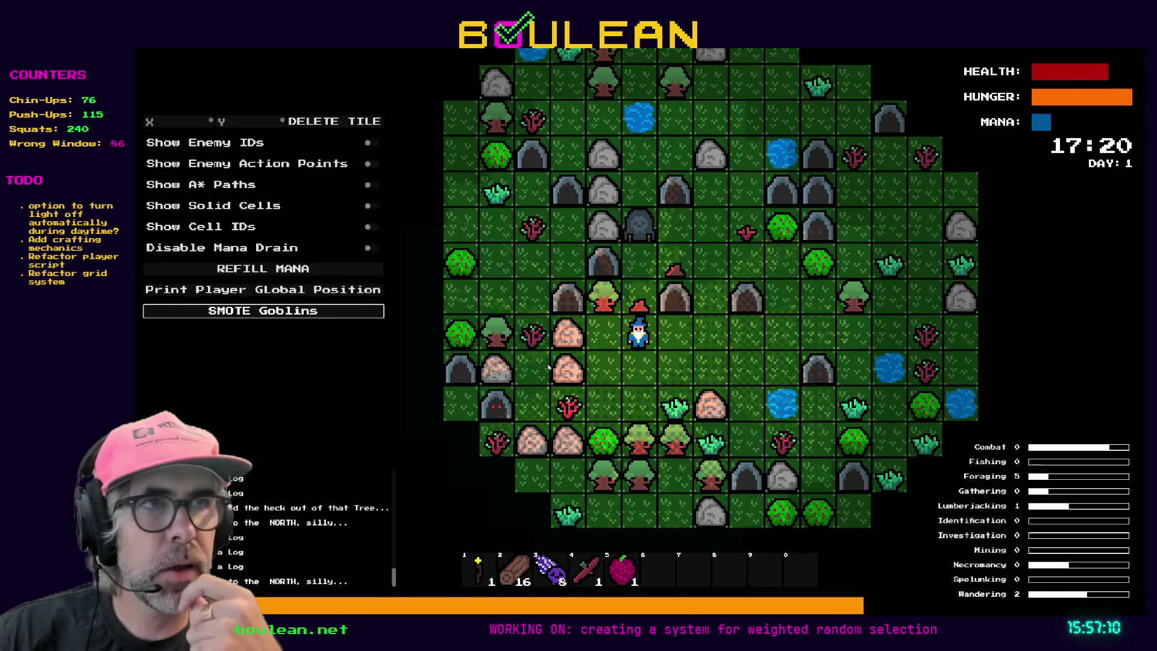
- Walk the wizard up and around, pass turns until the mana drains, then refill it
key("Right")
key("Right")
key("Up")
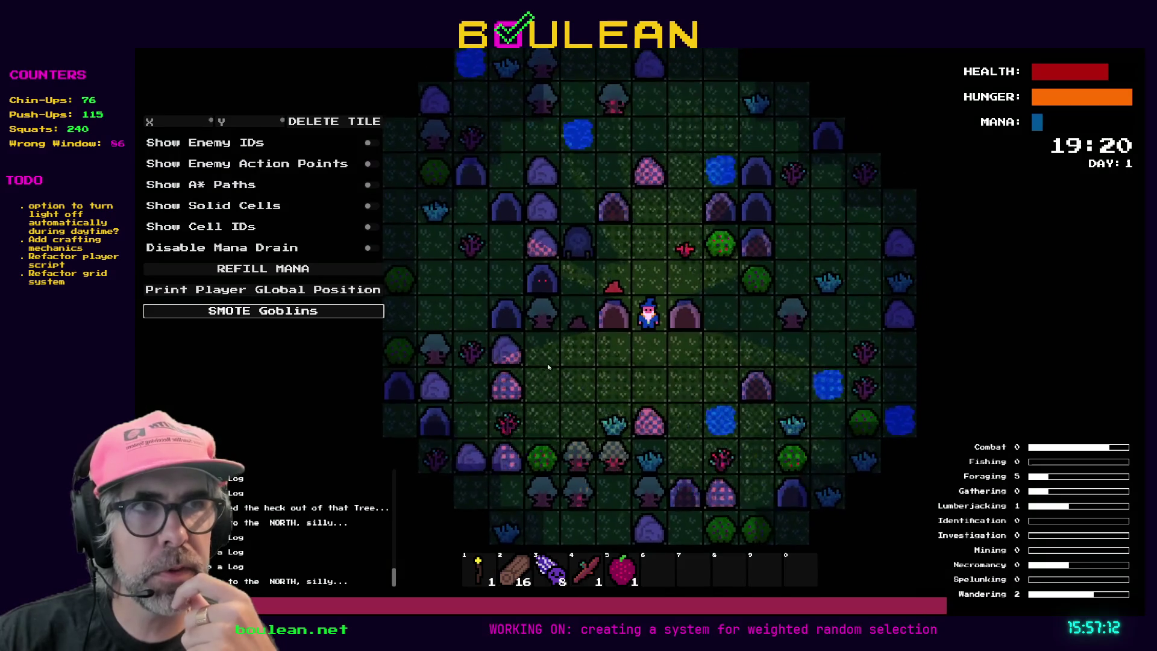
key("Up")
key("Left")
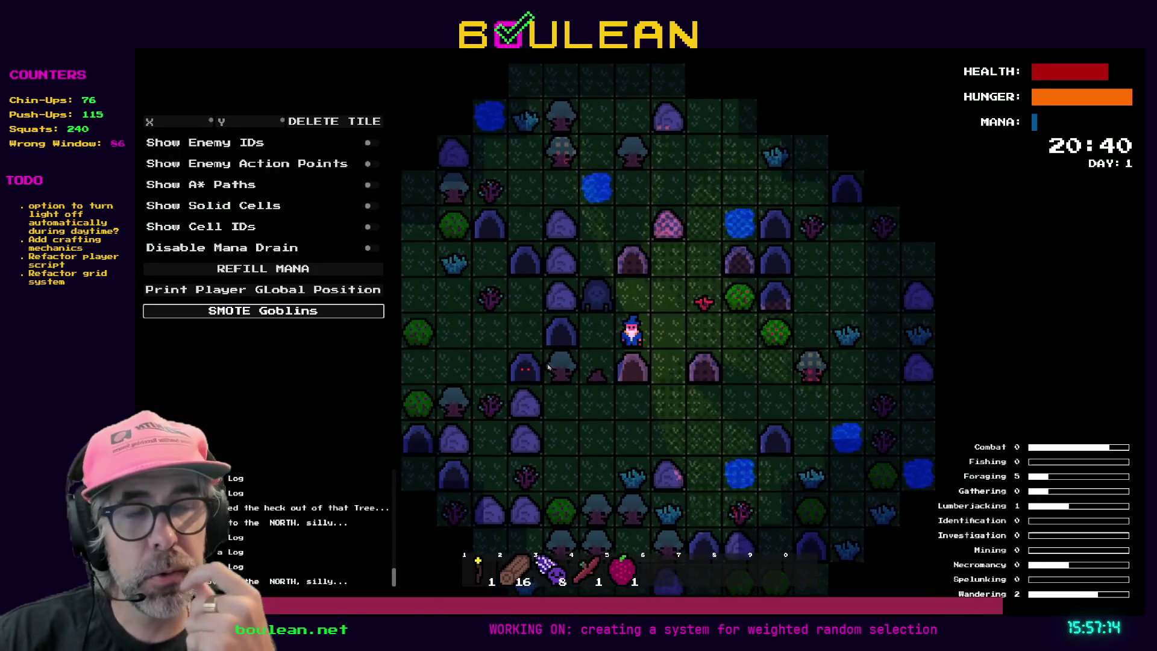
key("Right")
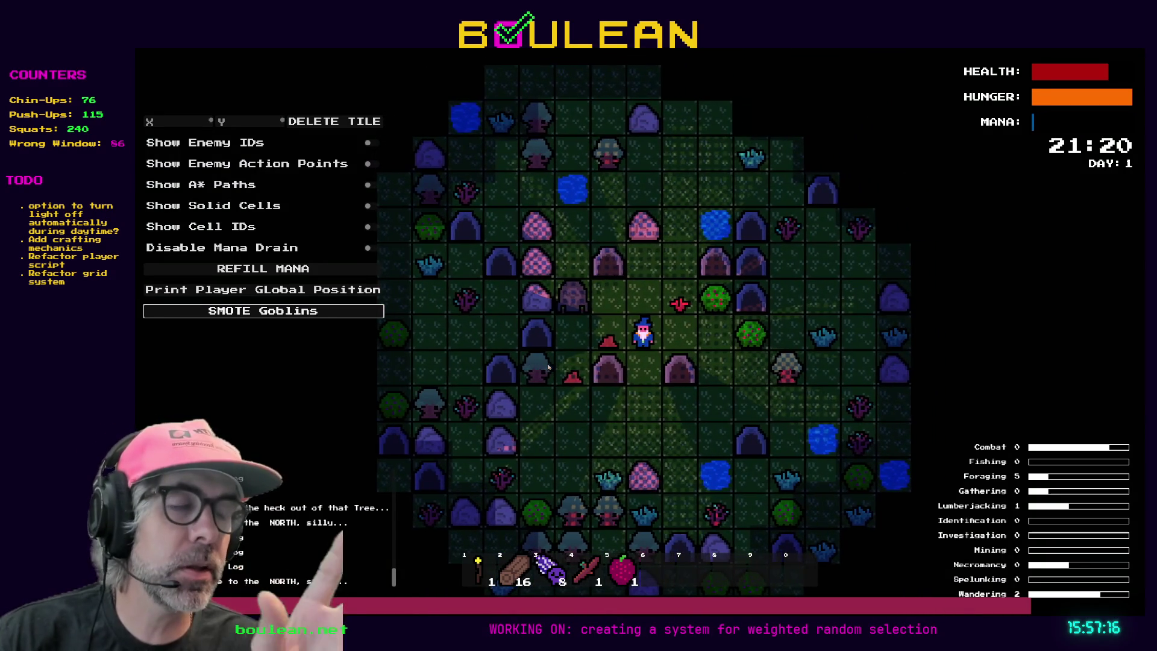
key("Left")
key("Left")
key("Left")
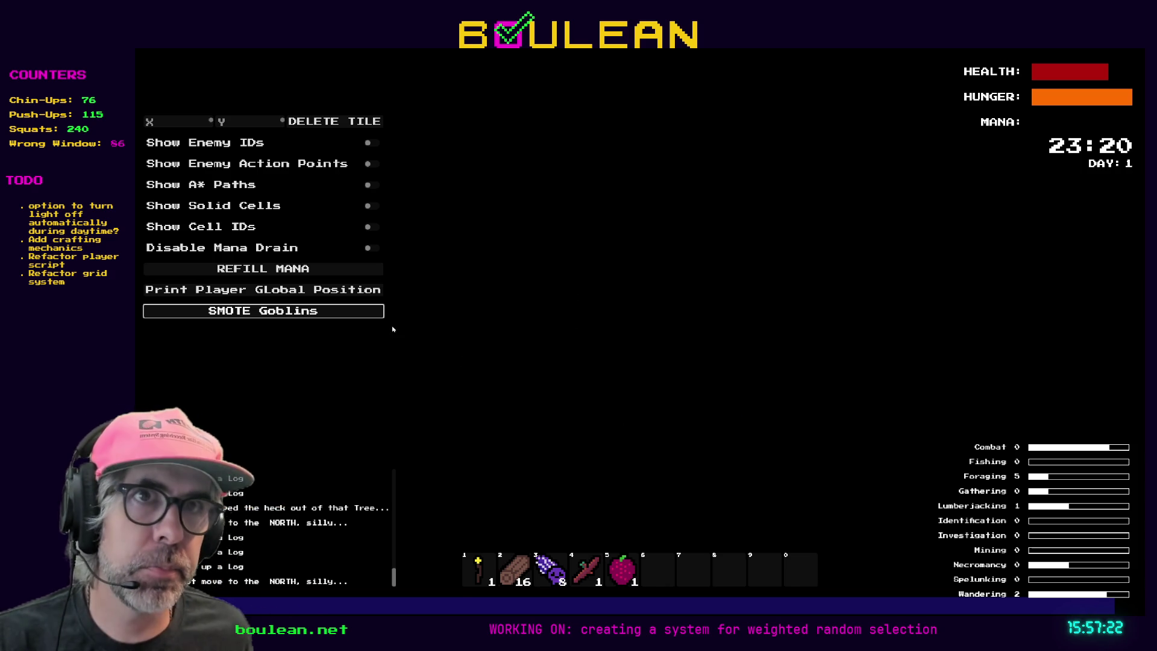
left_click(271, 268)
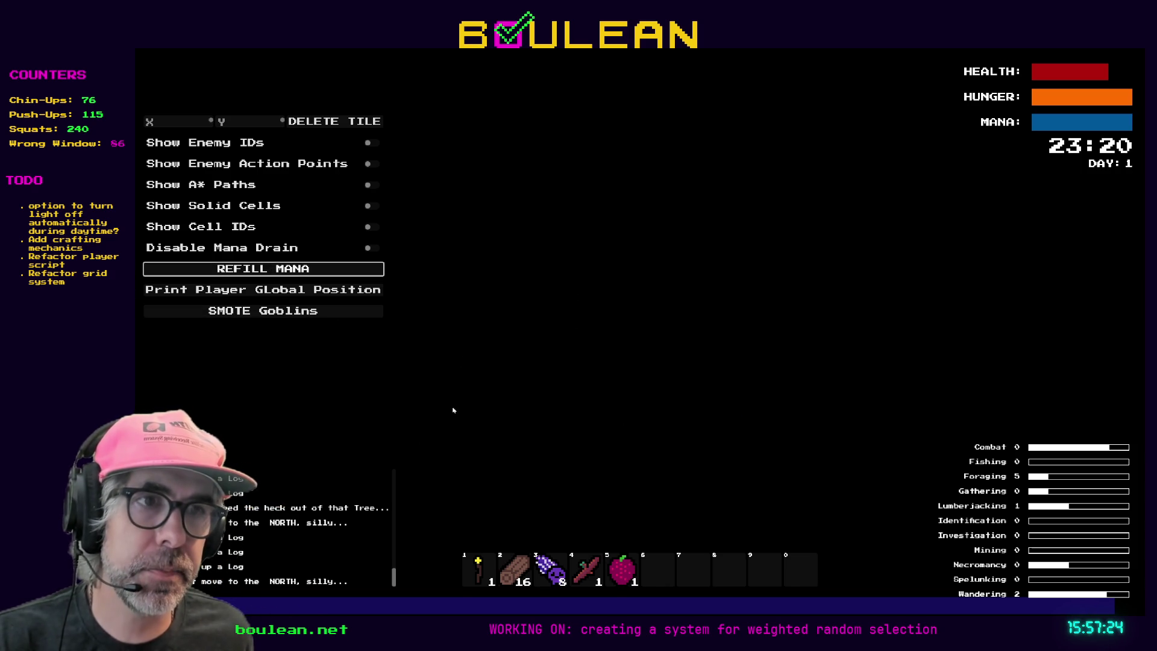
- Take two turns so the map lights up, chop the northern tree, then step south and east
key("Left")
key("Left")
key("Left")
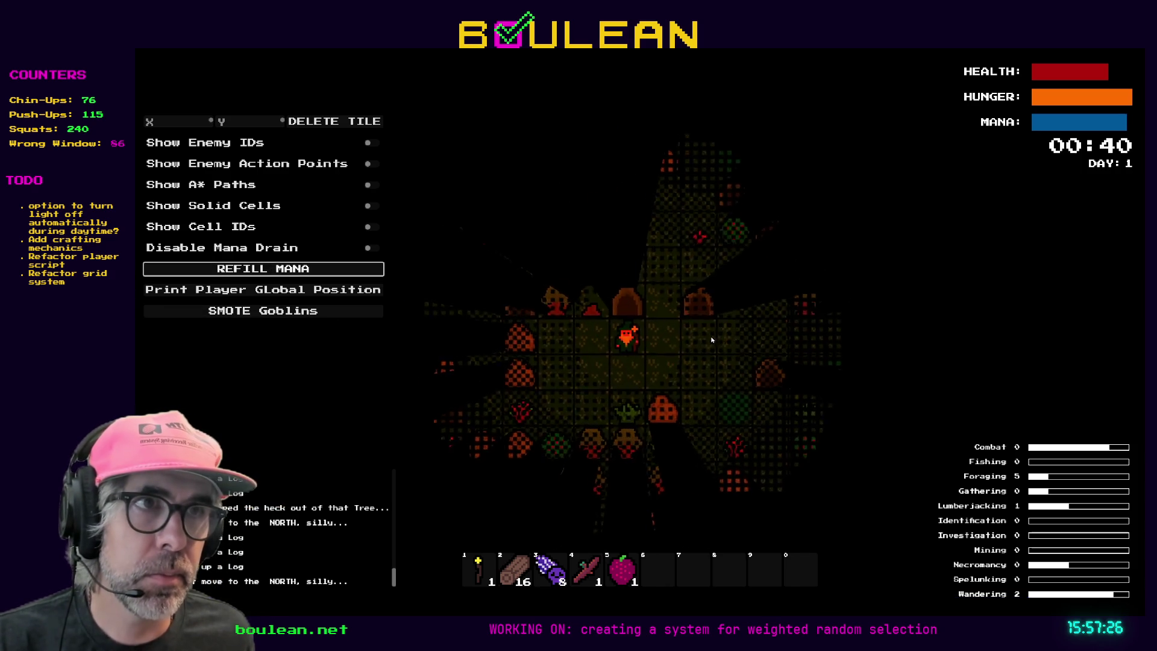
key("Left")
key("Left")
key("Up")
key("Up")
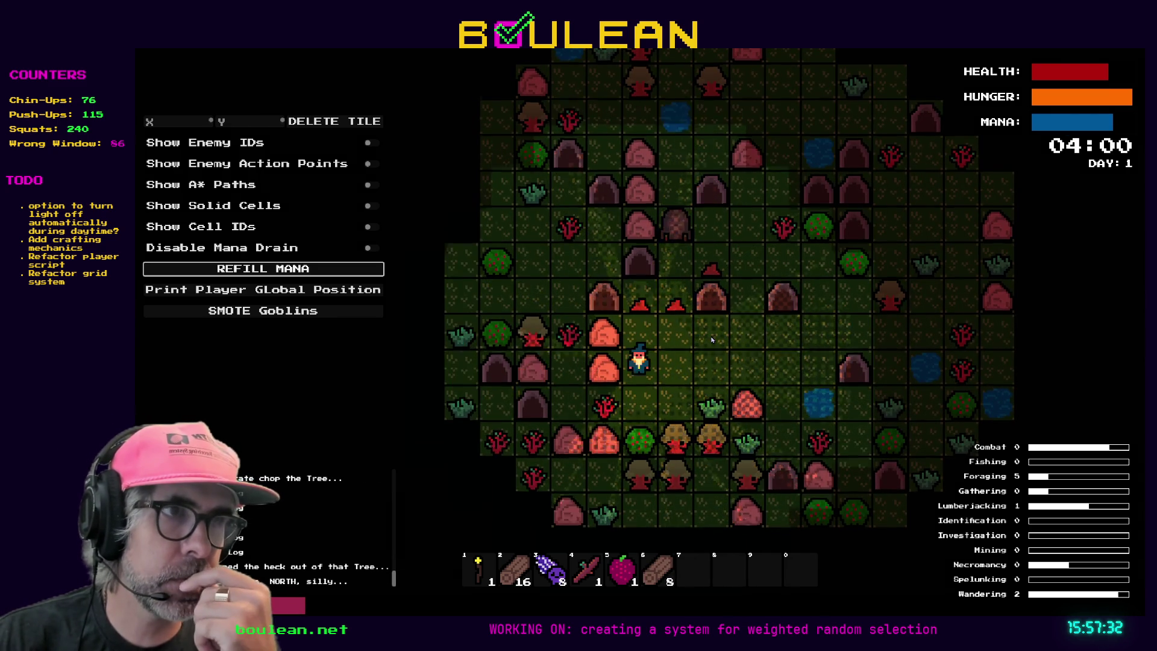
key("Down")
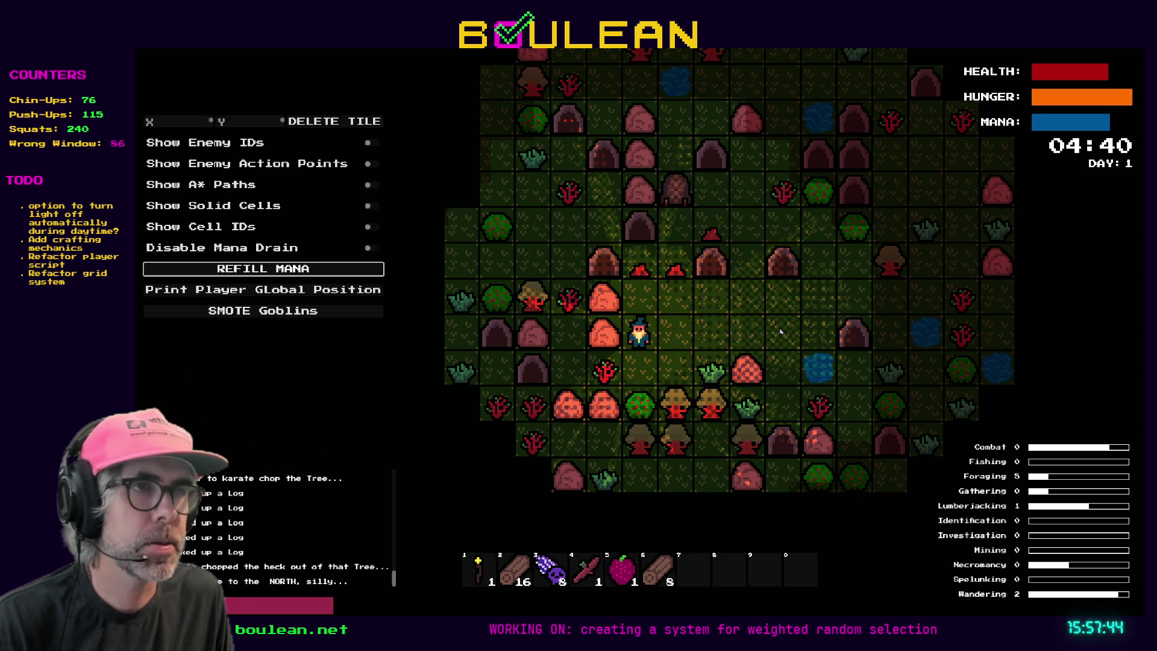
key("d")
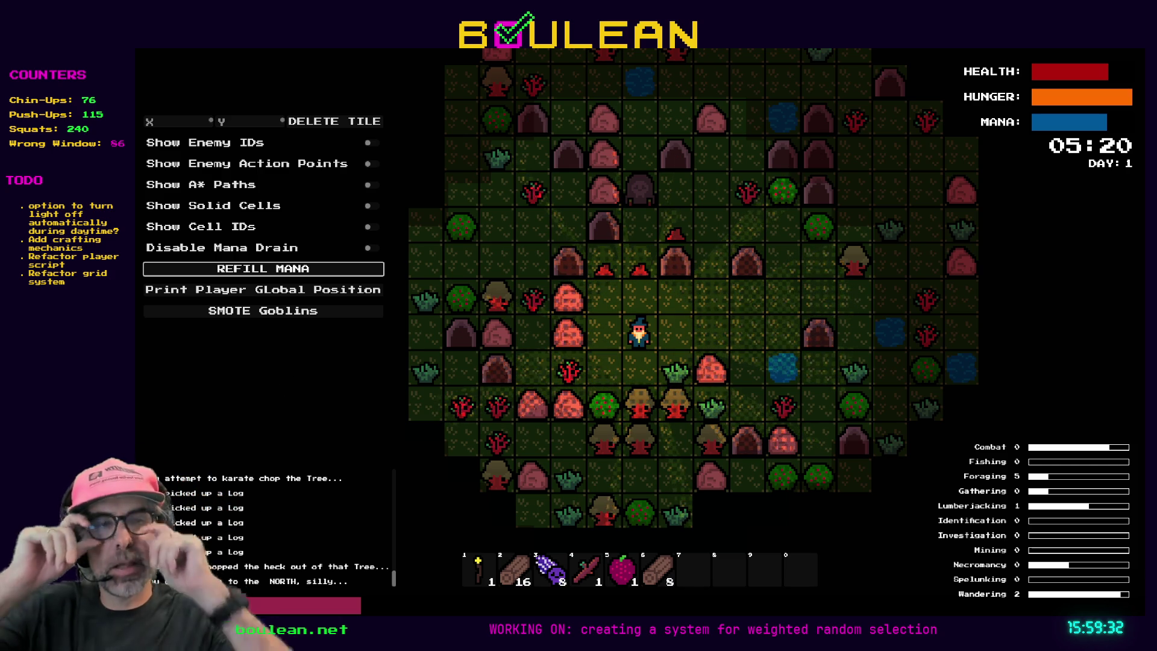
- Walk the wizard north-east to a tree, fell it, and step onto the dropped logs
key("d")
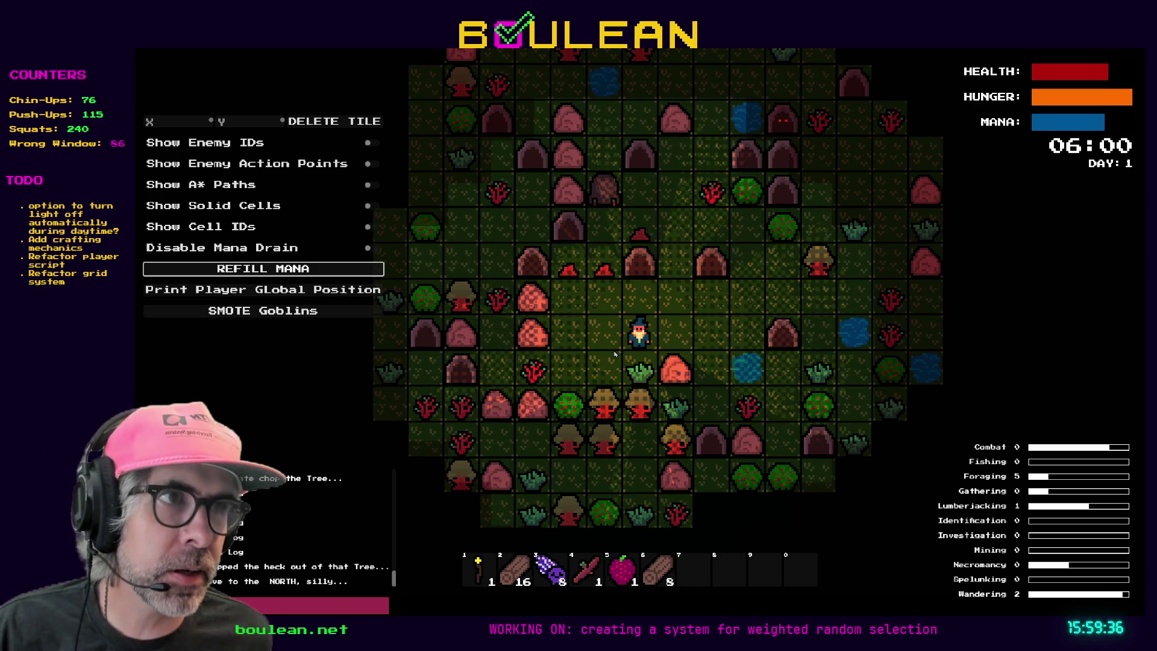
key("Right")
key("Right")
key("Right")
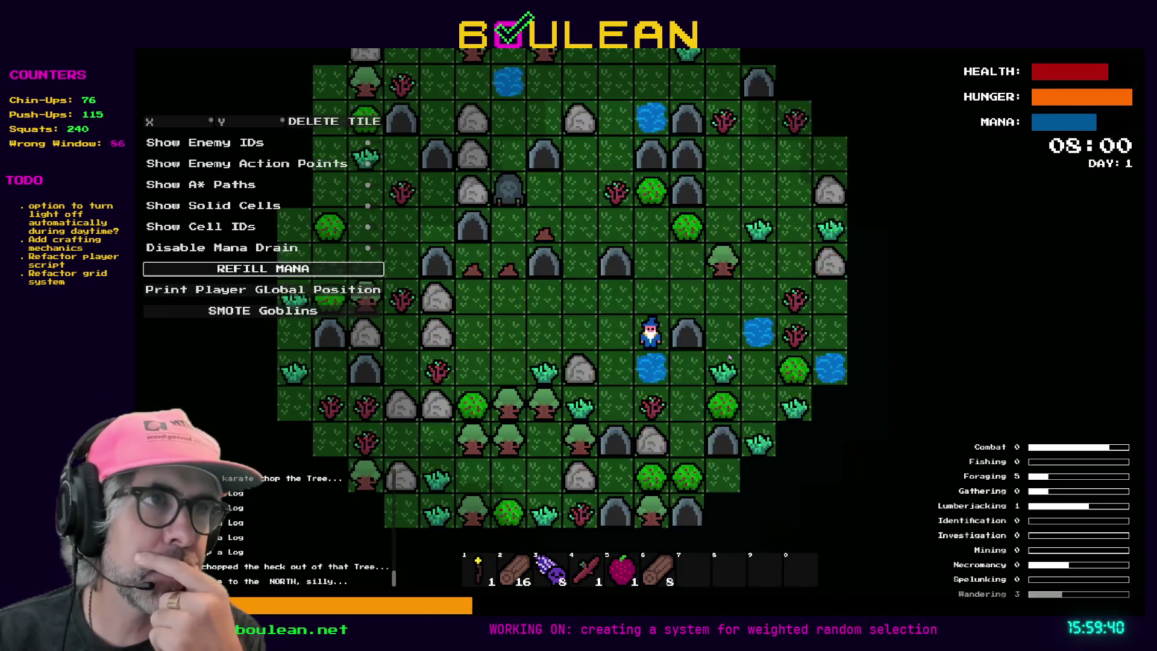
key("Up")
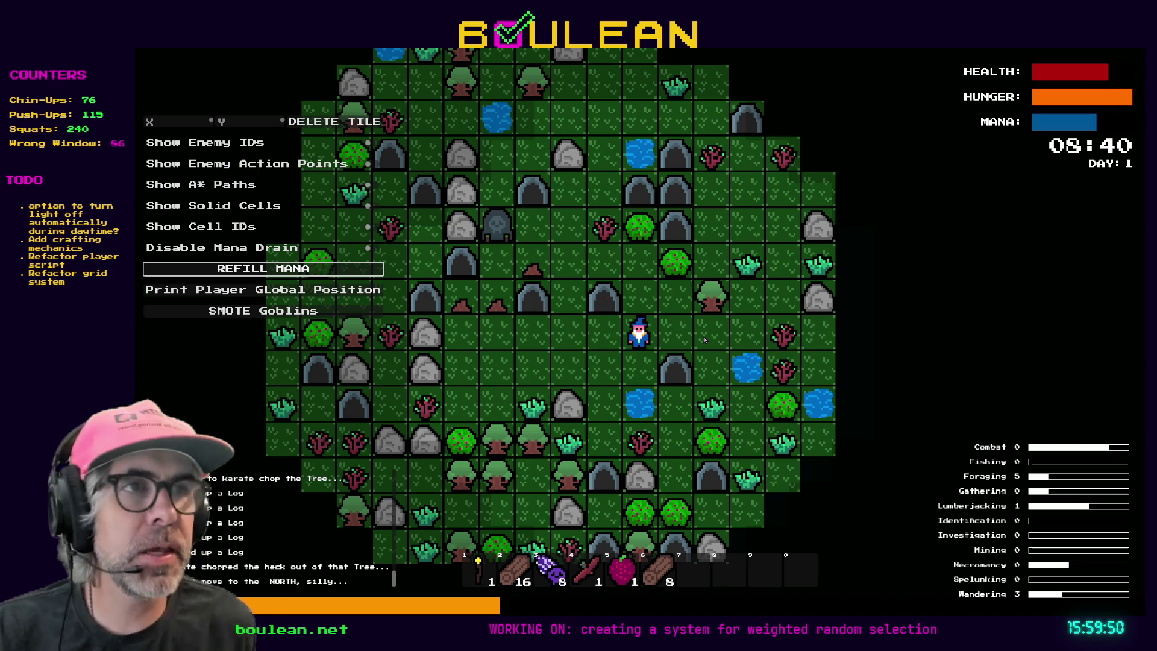
key("Up")
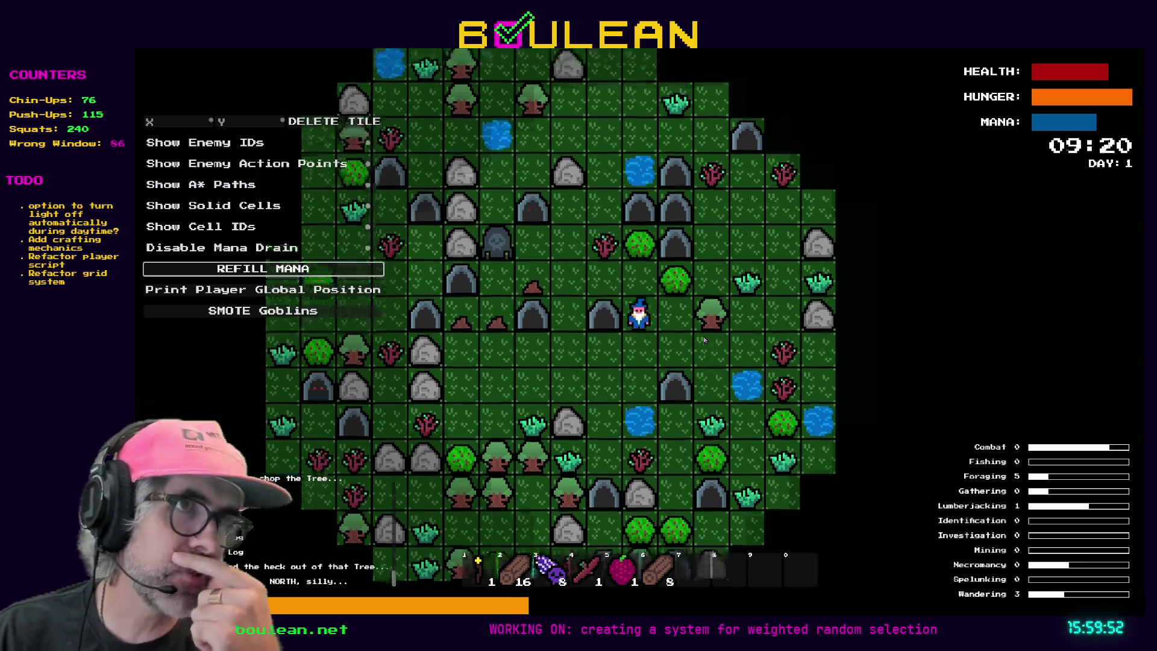
key("Right")
key("Right")
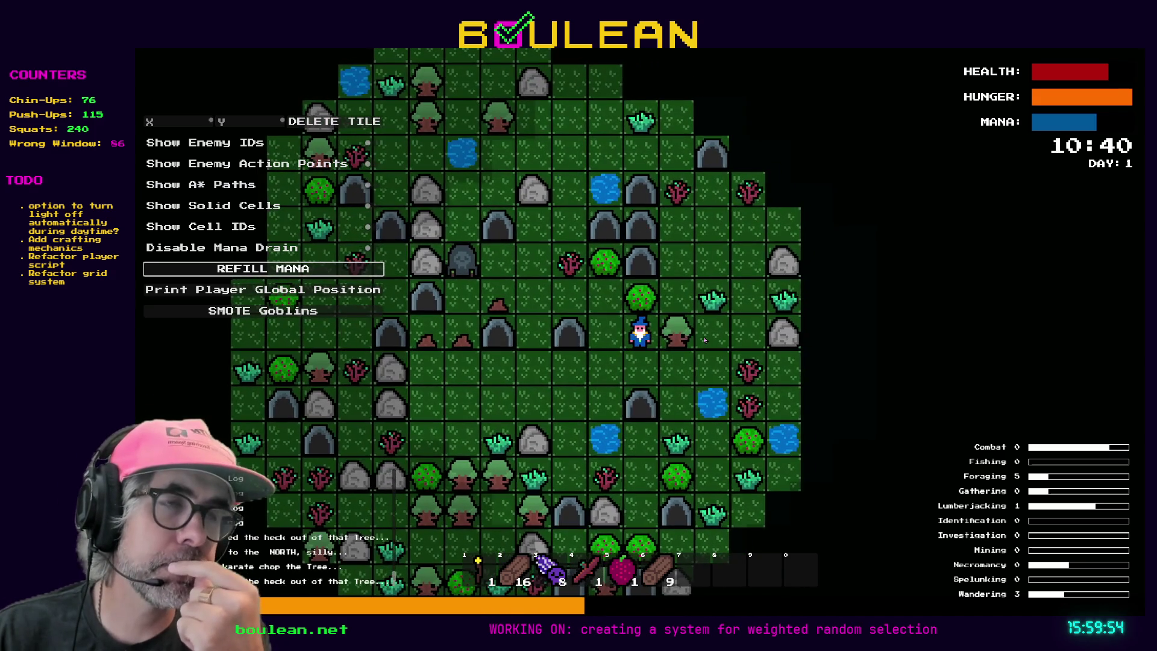
key("Right")
key("Right")
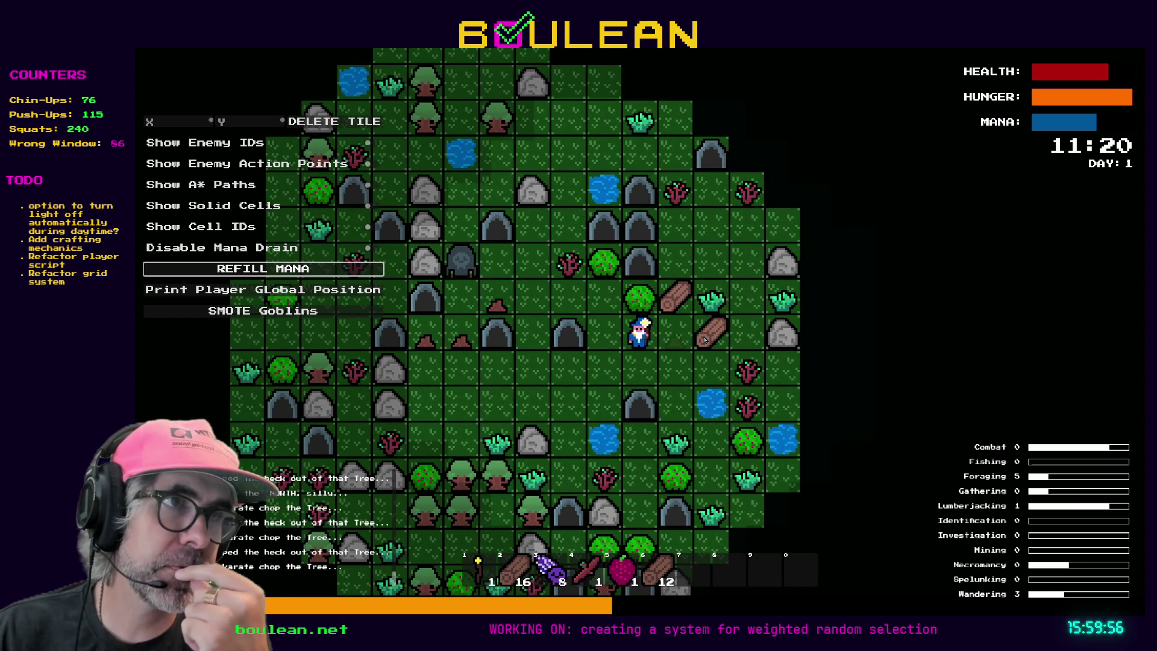
key("Down")
key("Right")
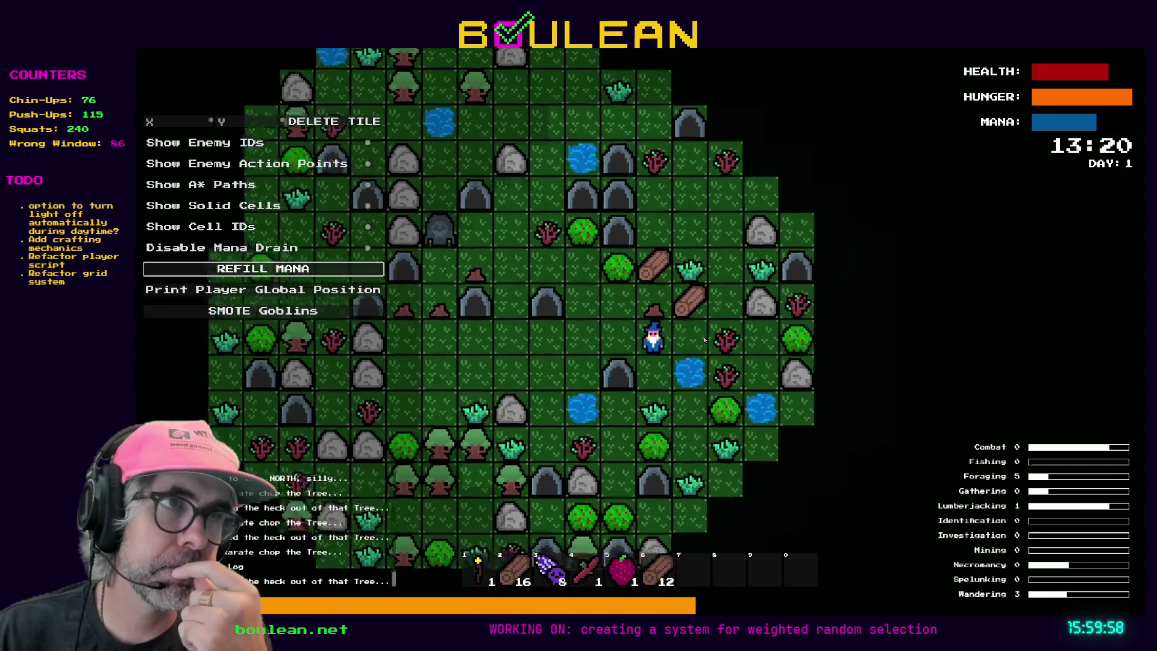
key("Right")
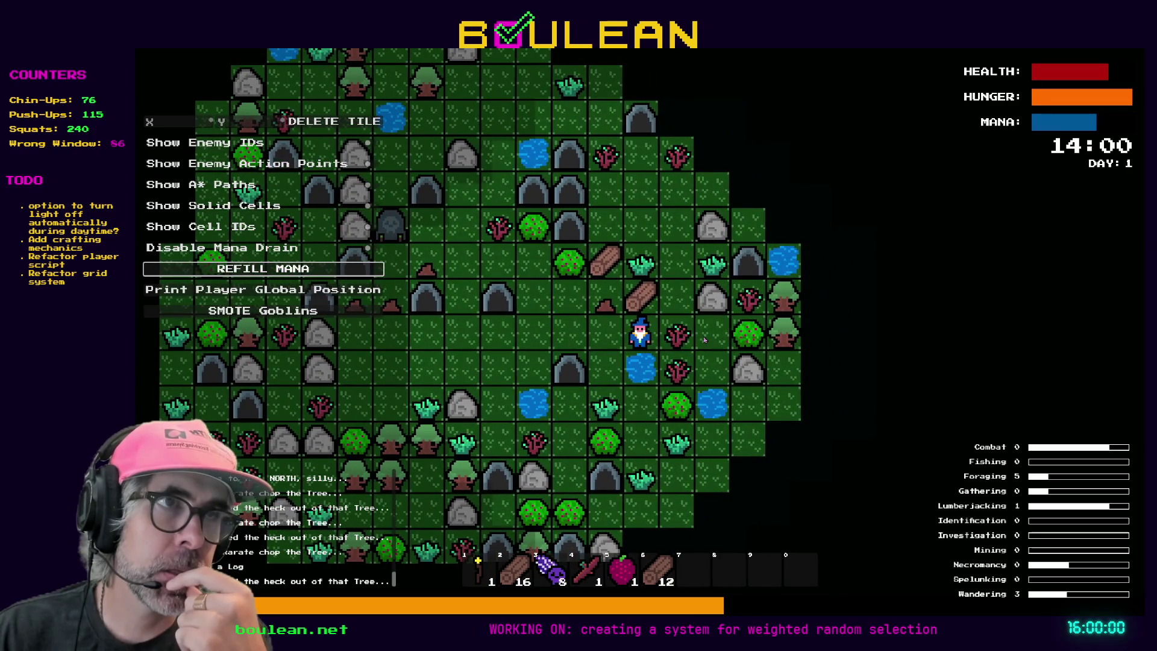
key("Up")
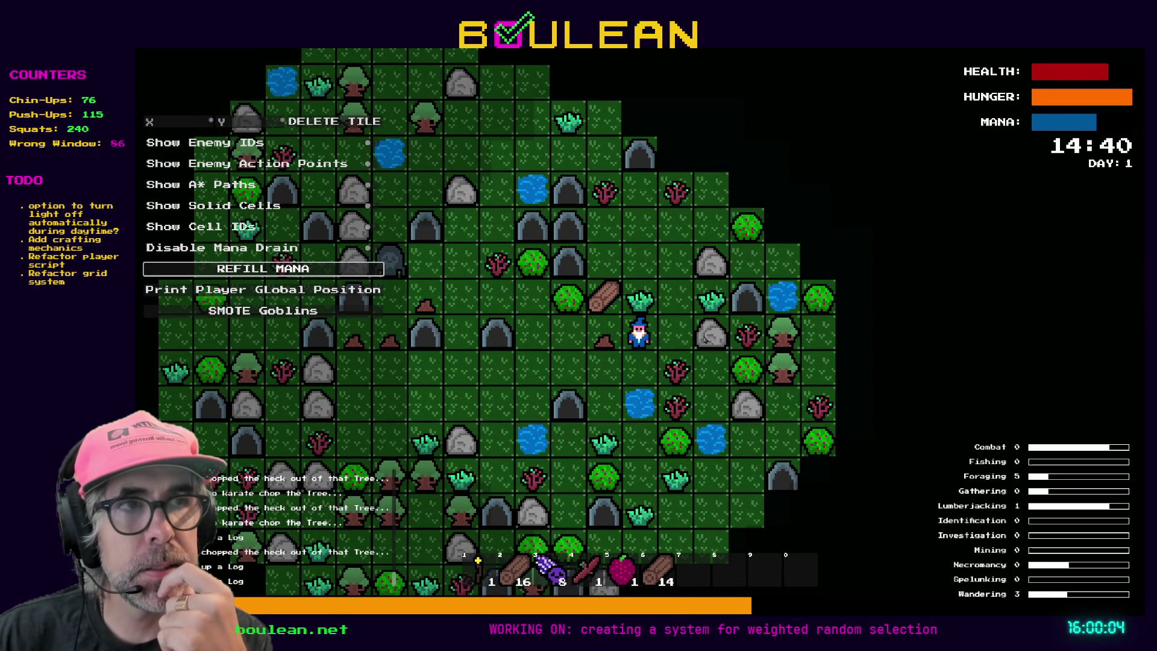
key("Down")
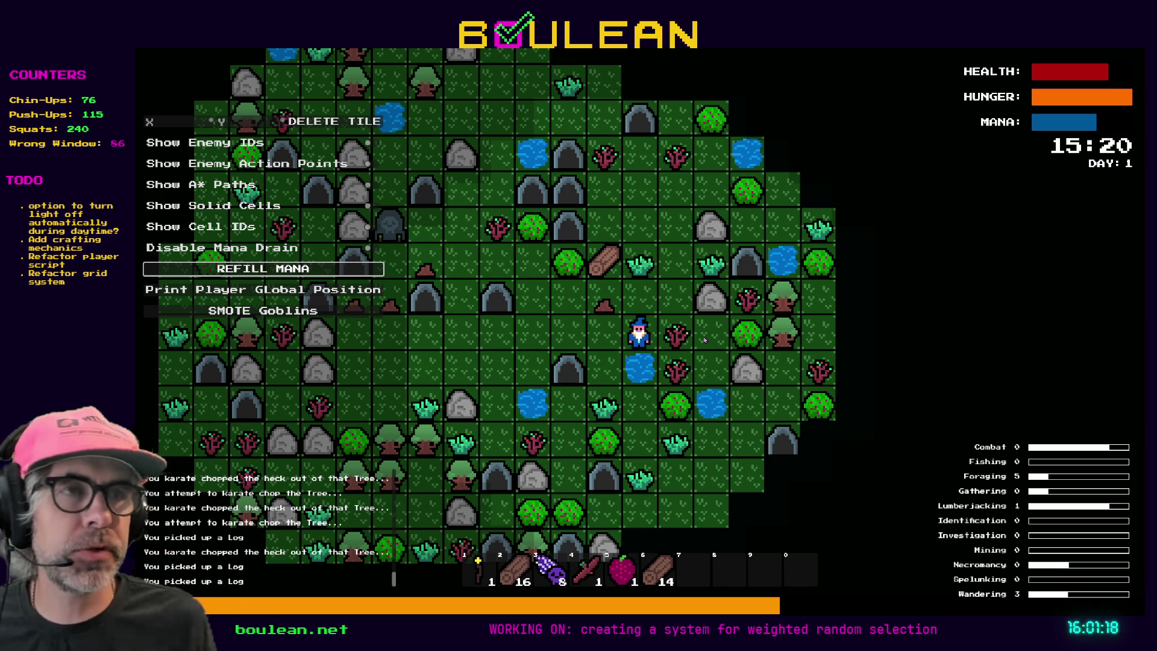
- Stop the running game with F8
key("F8")
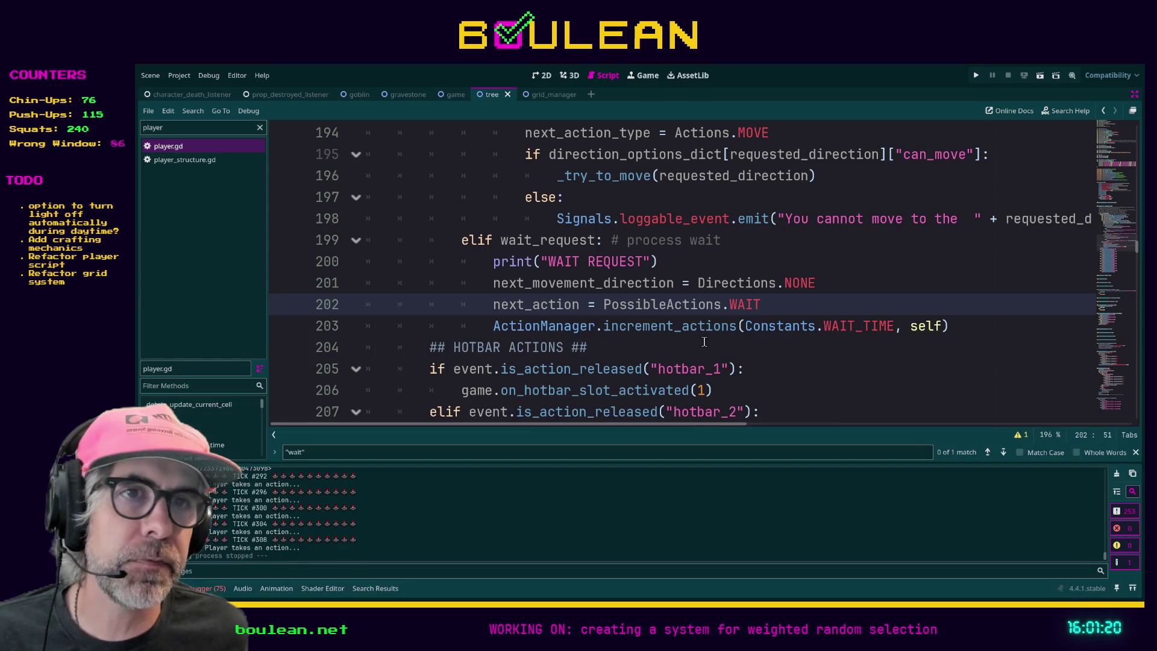
- Restore and widen the side panels, filter project files to 'player', and open the player scene
key("ctrl+shift+F11")
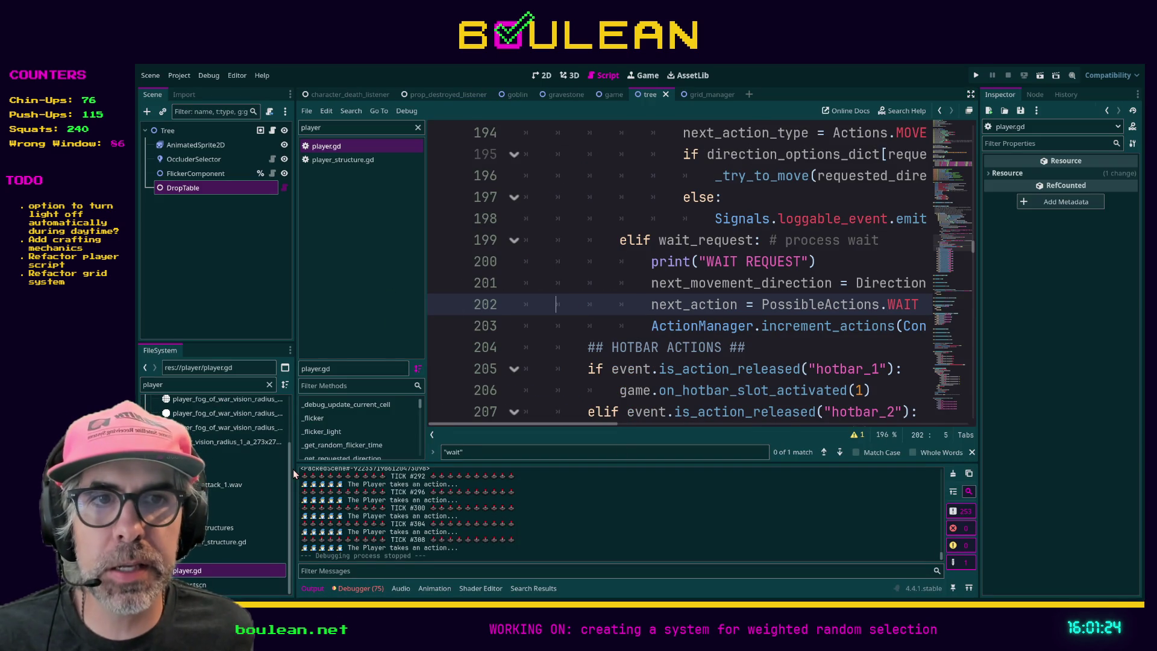
left_click_drag(294, 468, 339, 468)
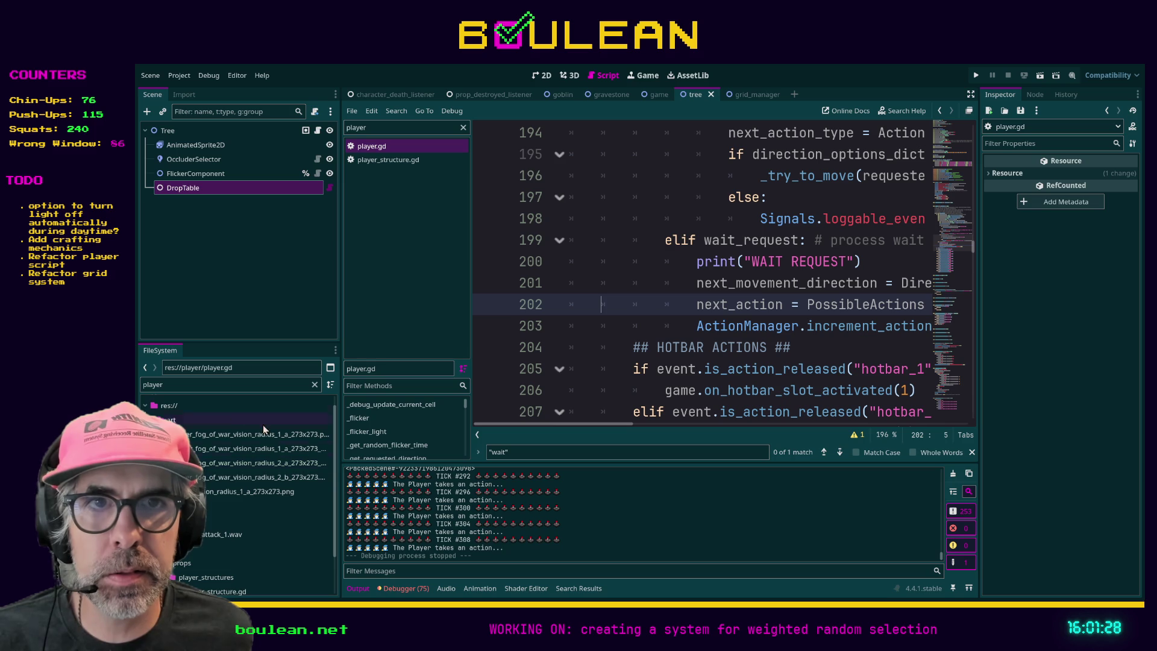
left_click(215, 389)
key("ctrl+a")
type("dither")
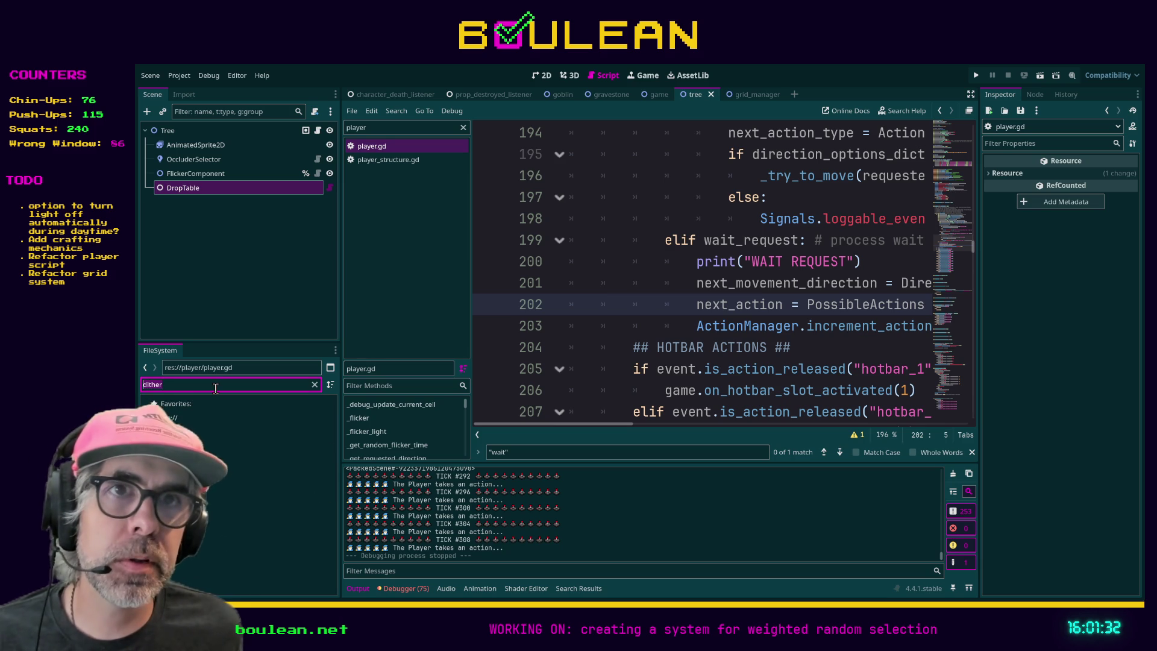
key("BackSpace")
type("player")
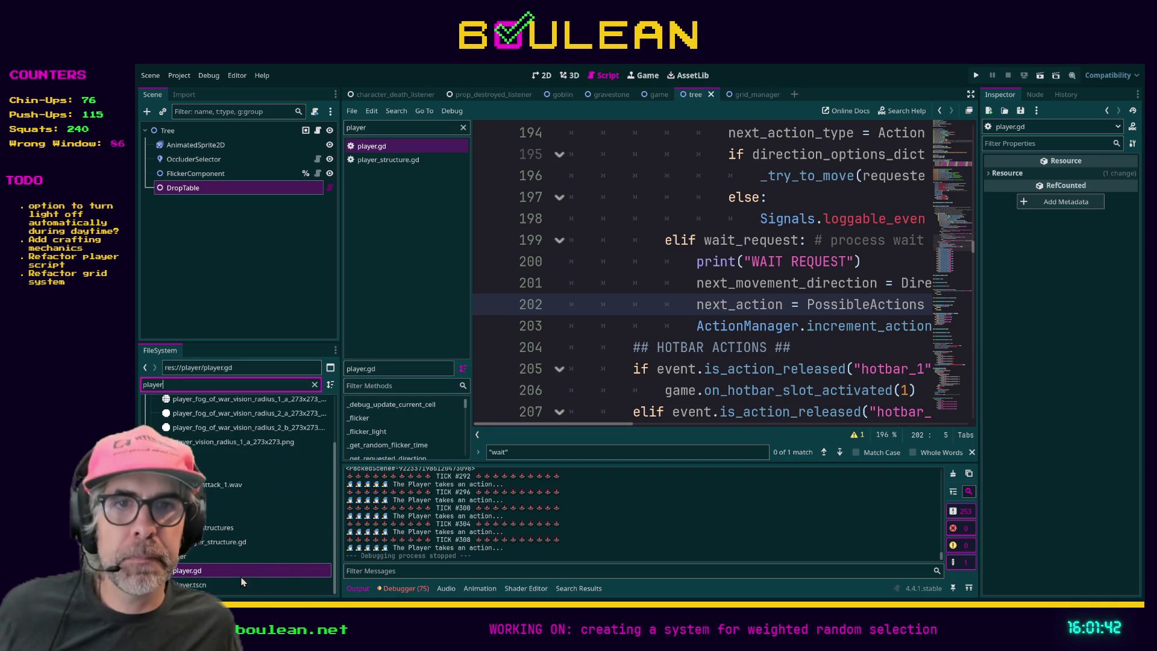
double_click(218, 585)
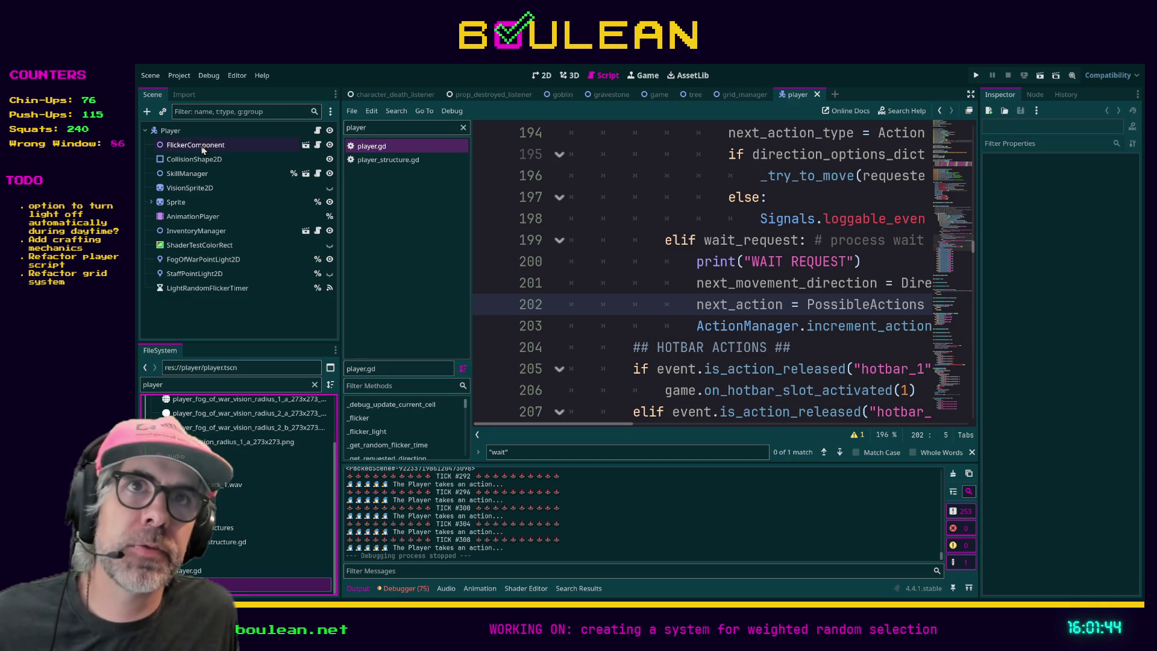
- Select StaffPointLight2D and enlarge its texture preview
left_click(240, 261)
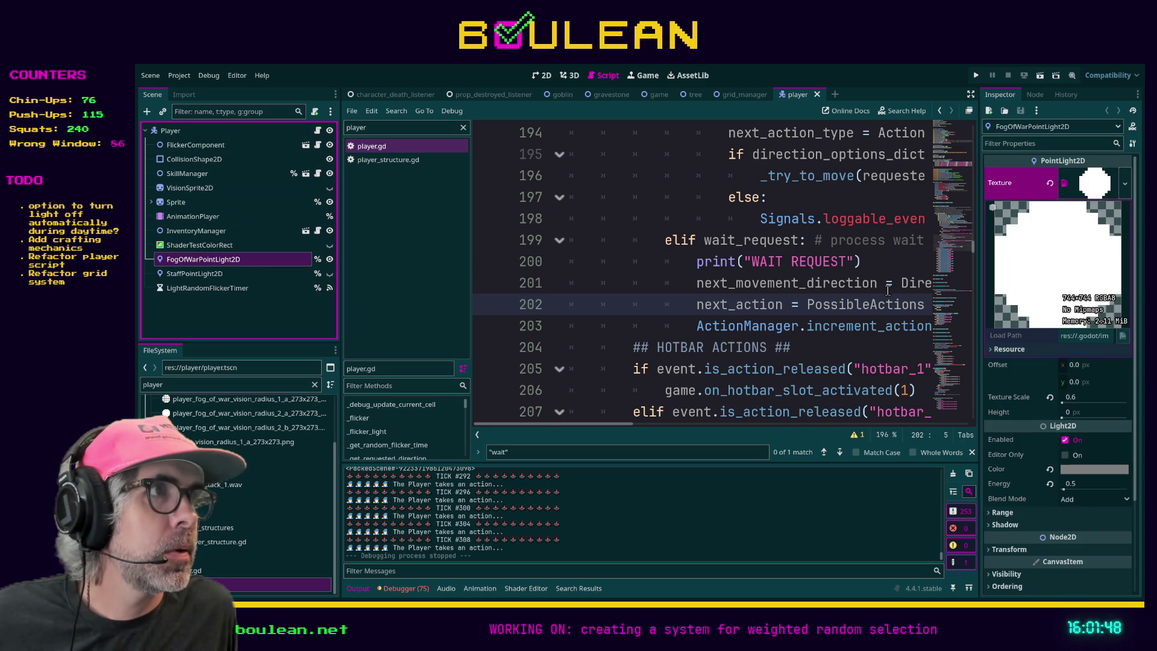
left_click(206, 274)
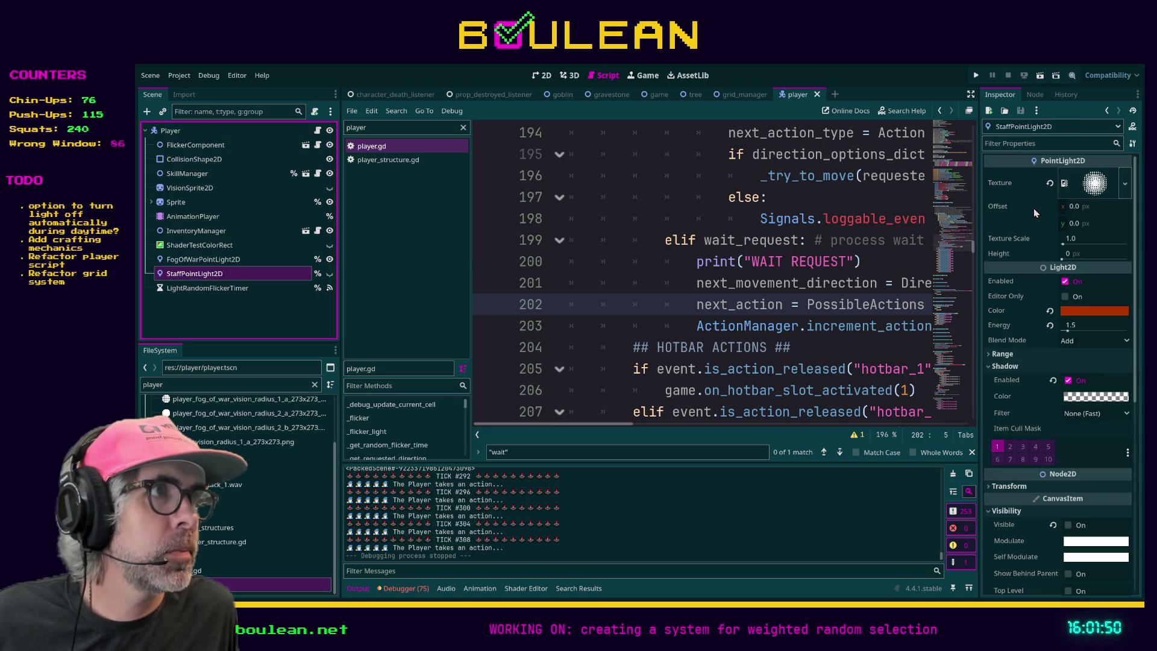
left_click(1089, 188)
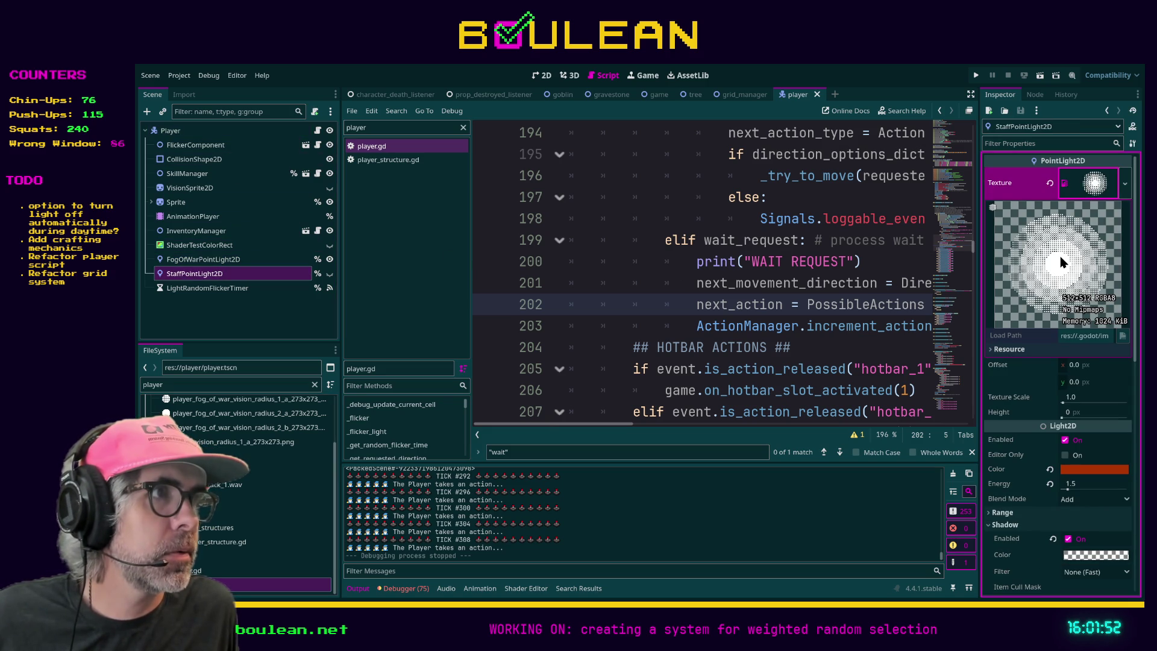
- Widen the Inspector and filter FileSystem files for 'torch'
left_click_drag(980, 263, 692, 263)
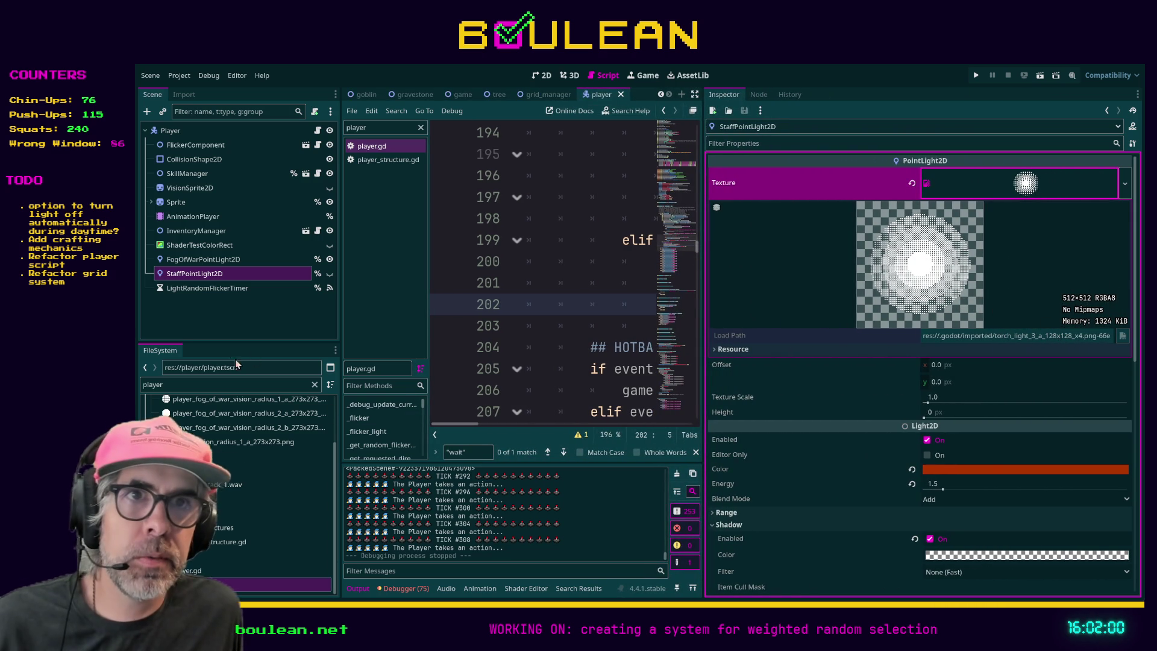
double_click(213, 381)
type("torch")
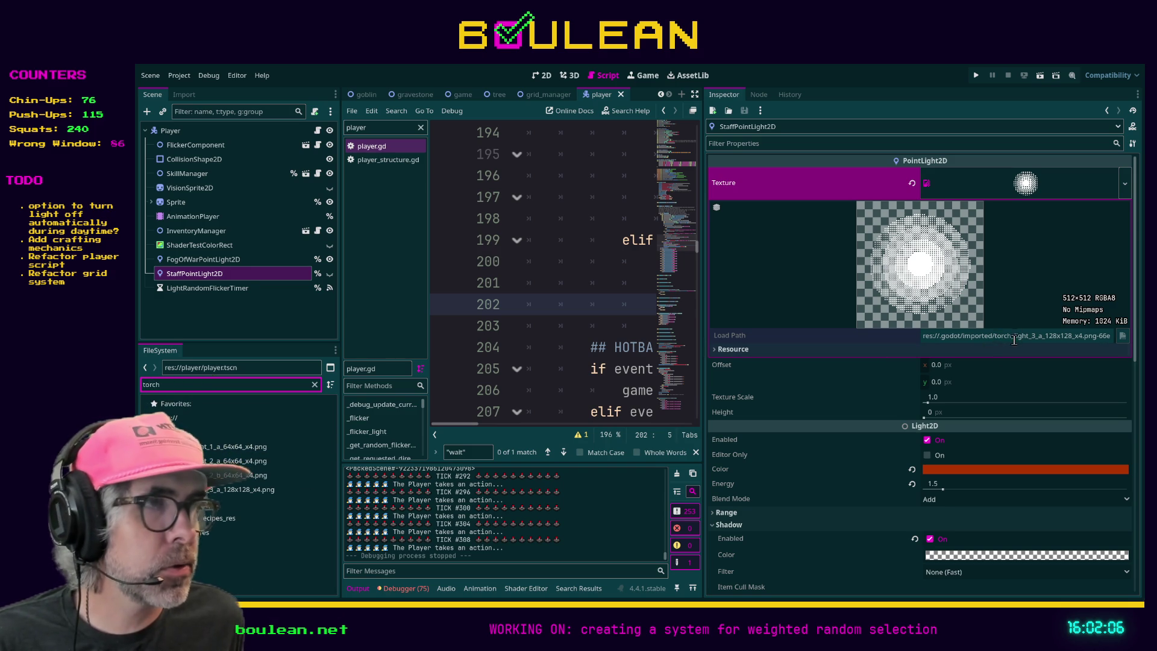
- Inspect torch_light_3_a_128x128_x4.png, then go to line 201 of the script
left_click(241, 491)
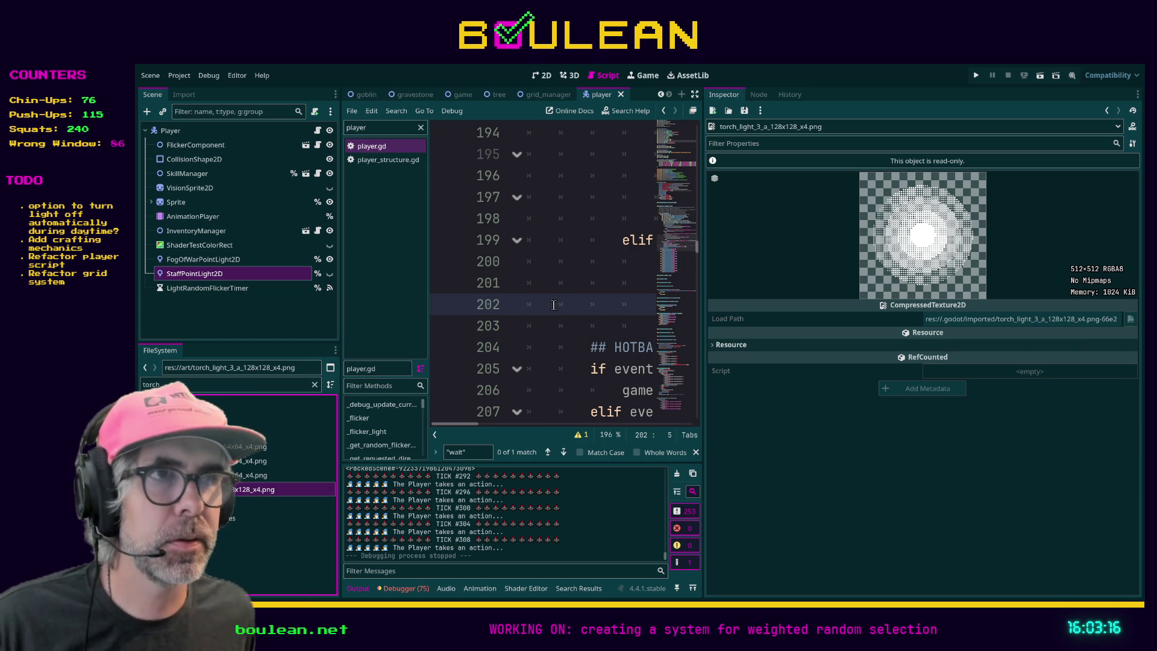
left_click(558, 286)
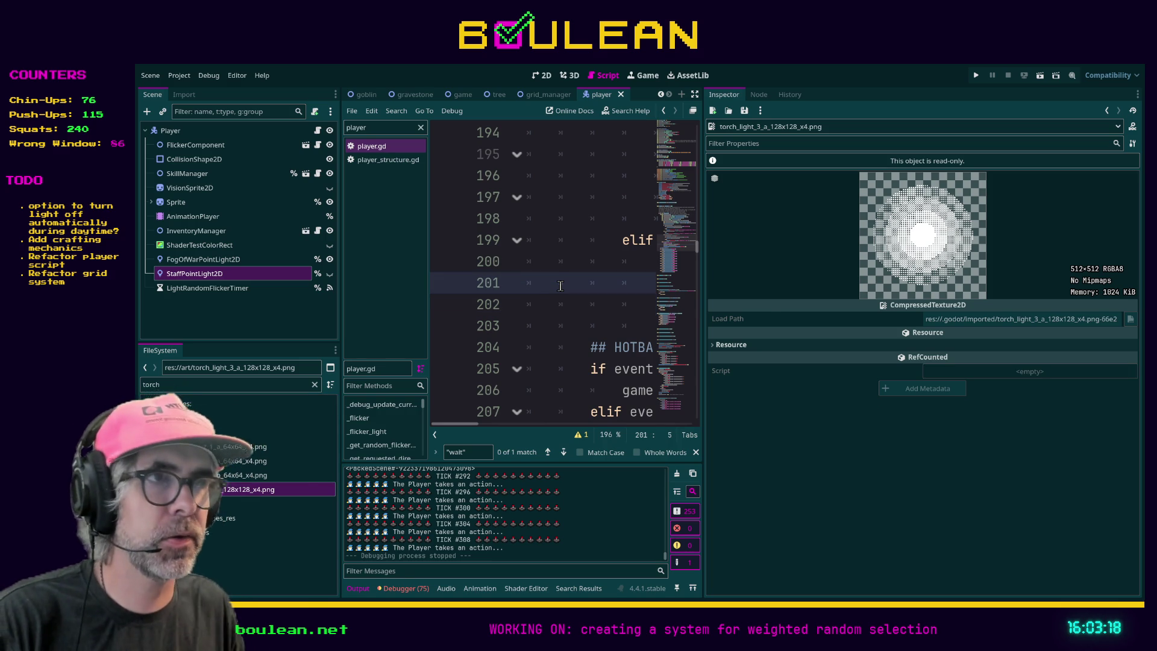
key("F5")
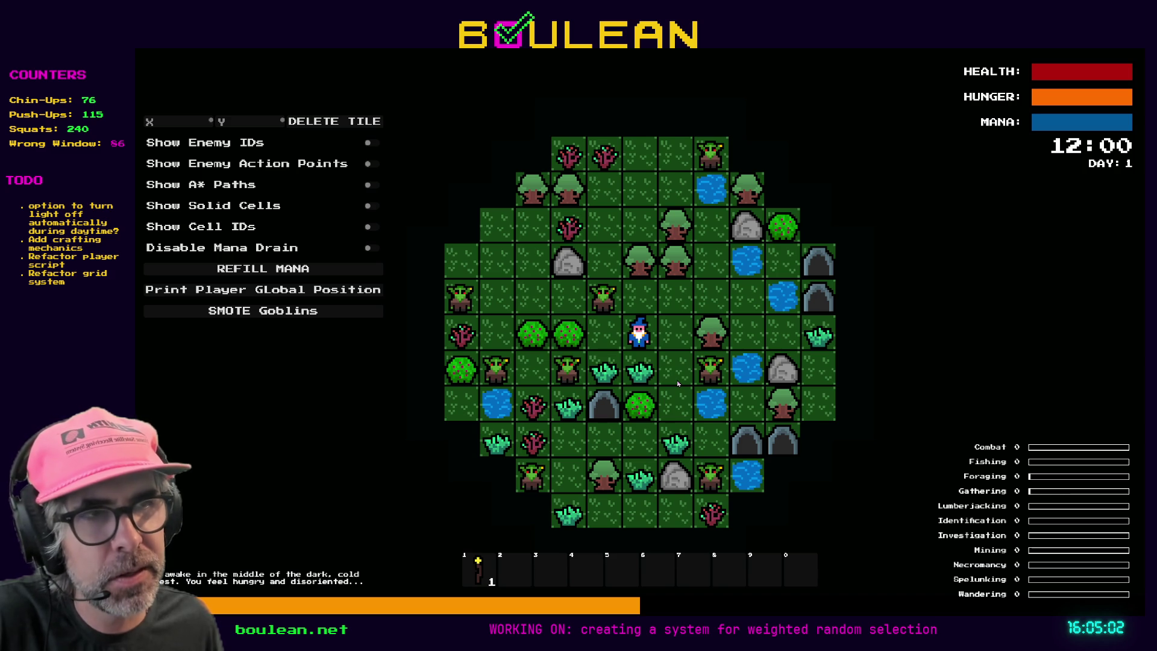
key("Escape")
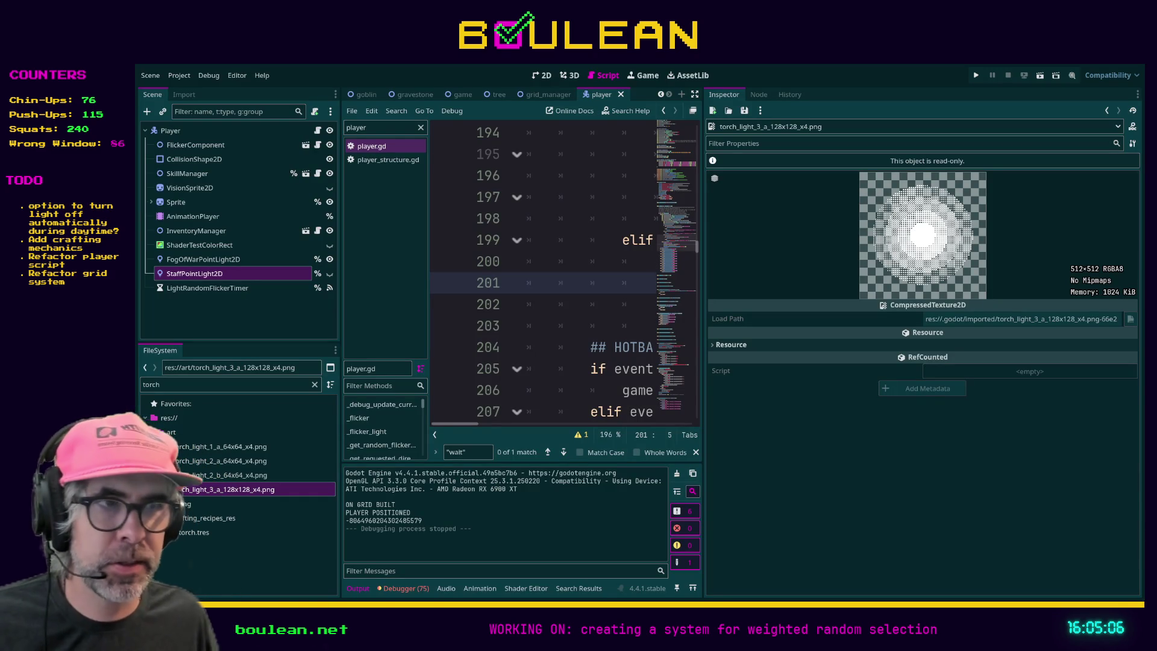
left_click(278, 573)
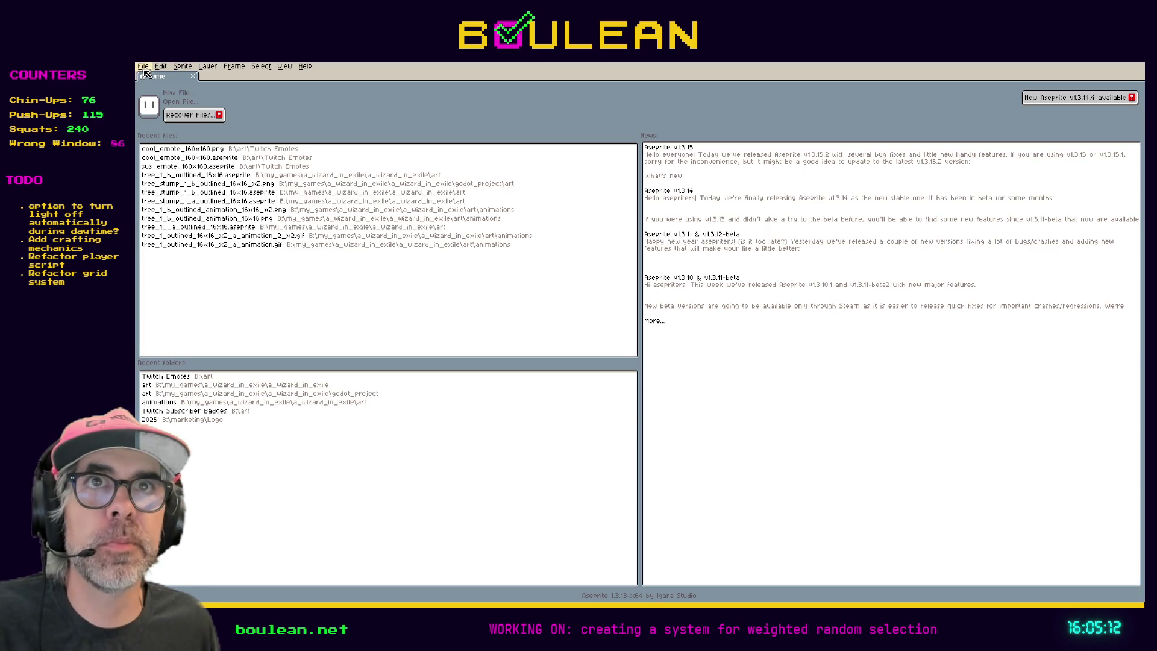
- Create a new 16×16 sprite via File > New
left_click(146, 66)
left_click(160, 82)
type("16")
key("Tab")
type("16")
key("Return")
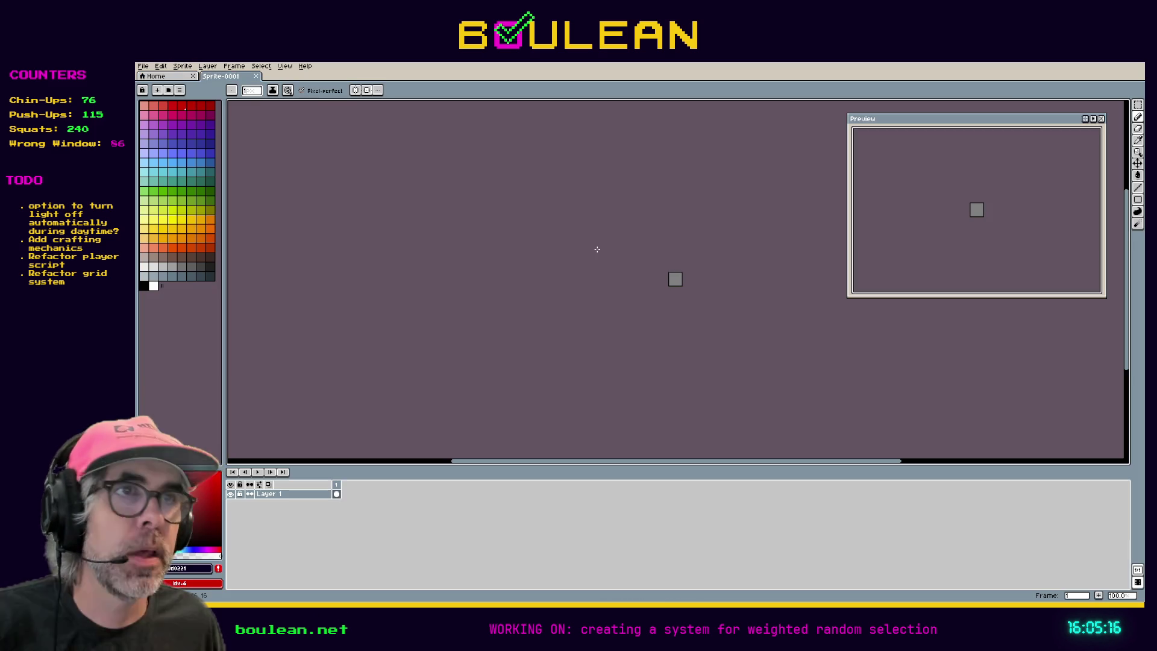
- Create a second new sprite sized 128×128
left_click(143, 67)
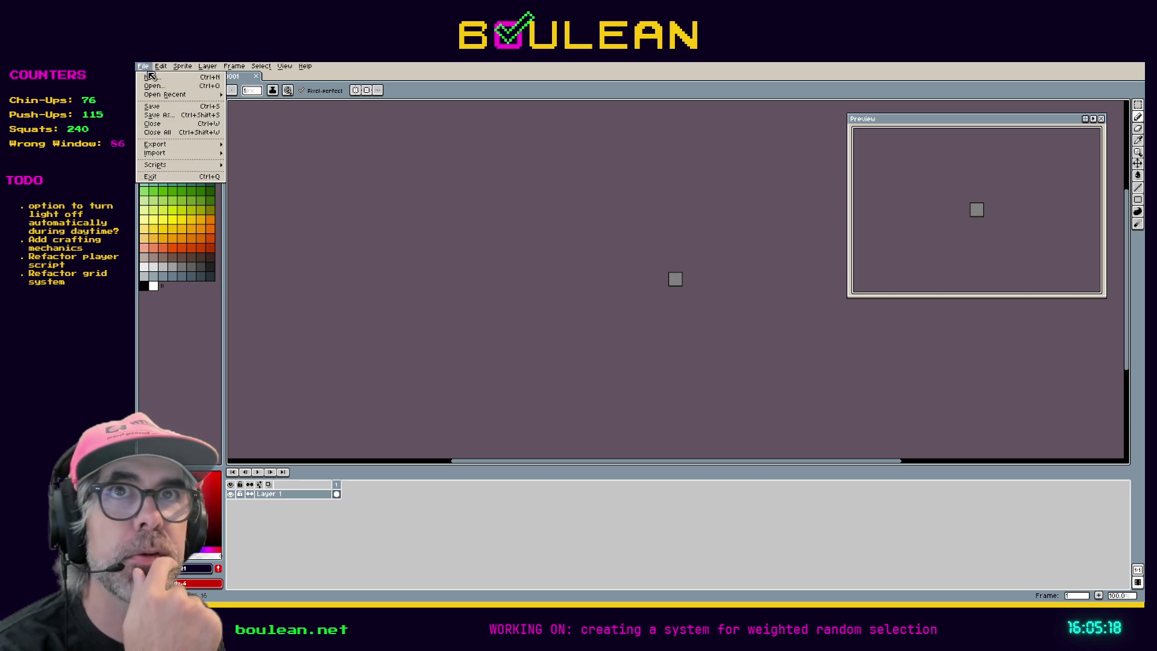
left_click(158, 78)
type("128")
key("Tab")
type("128")
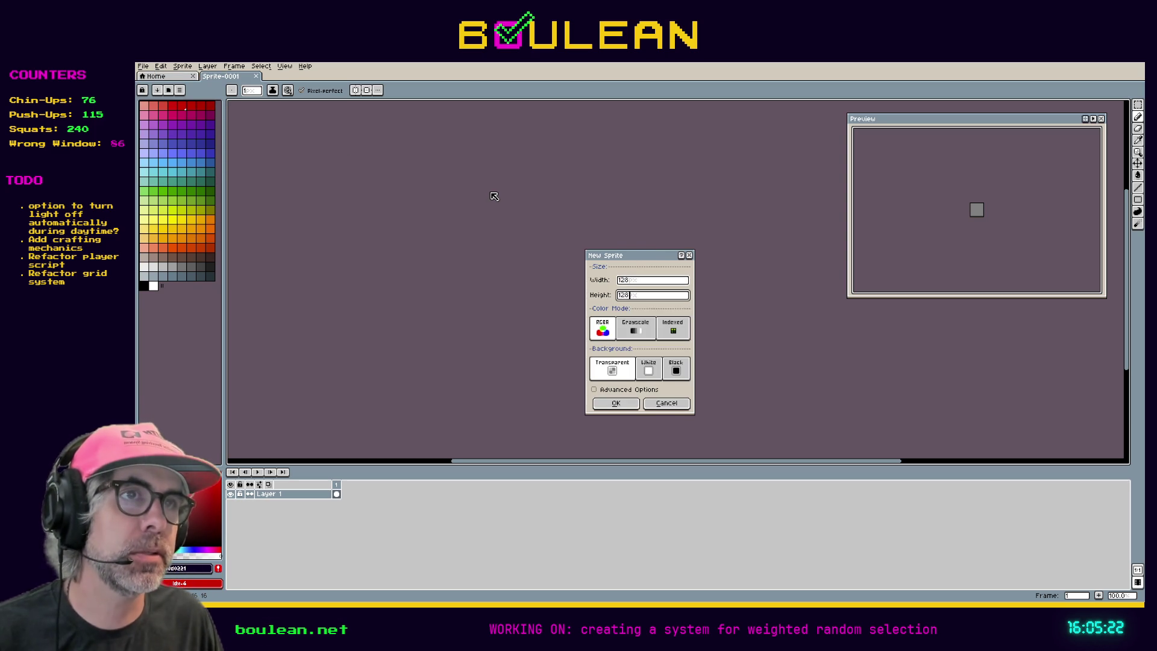
key("Return")
scroll(652, 273, "up", 3)
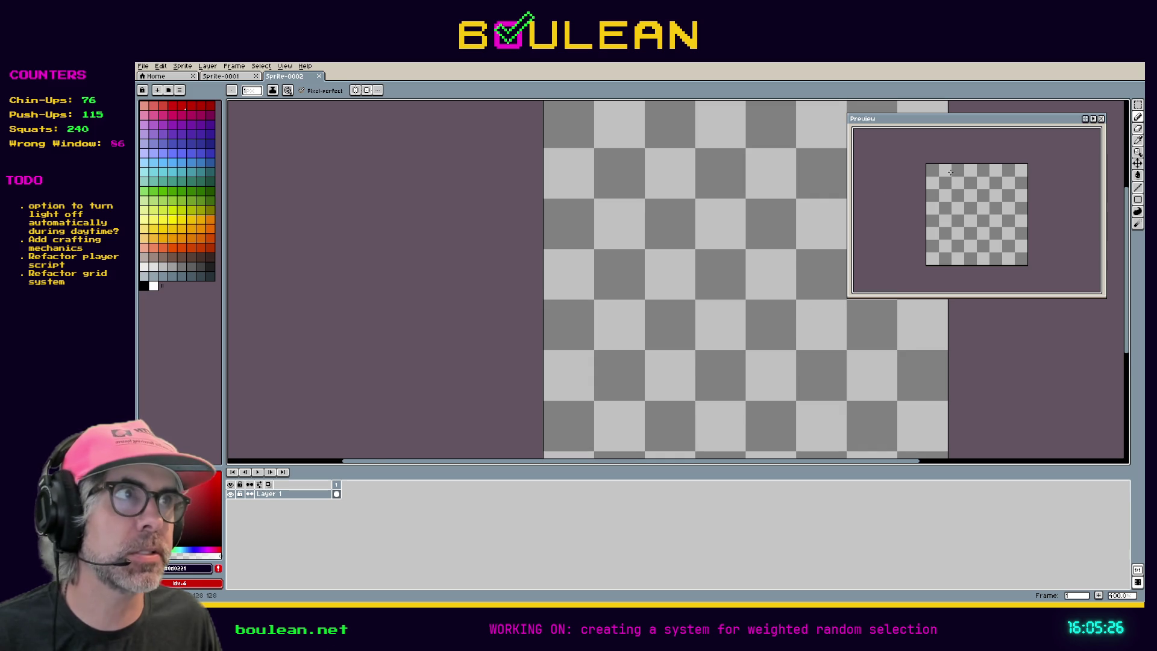
- Zoom the 128×128 canvas to about 500%, centre it, and bring up the palette options
scroll(669, 266, "down", 1)
mouse_move(710, 227)
left_mouse_down()
mouse_move(612, 235)
mouse_move(616, 219)
left_mouse_up()
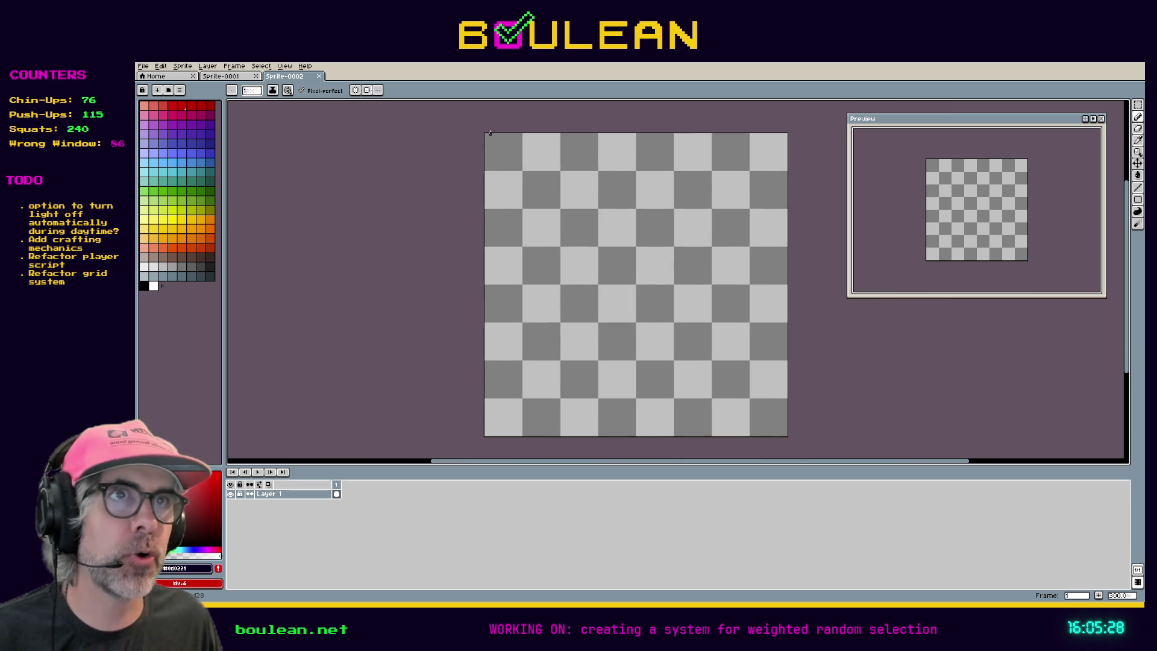
scroll(640, 249, "up", 1)
scroll(619, 236, "down", 1)
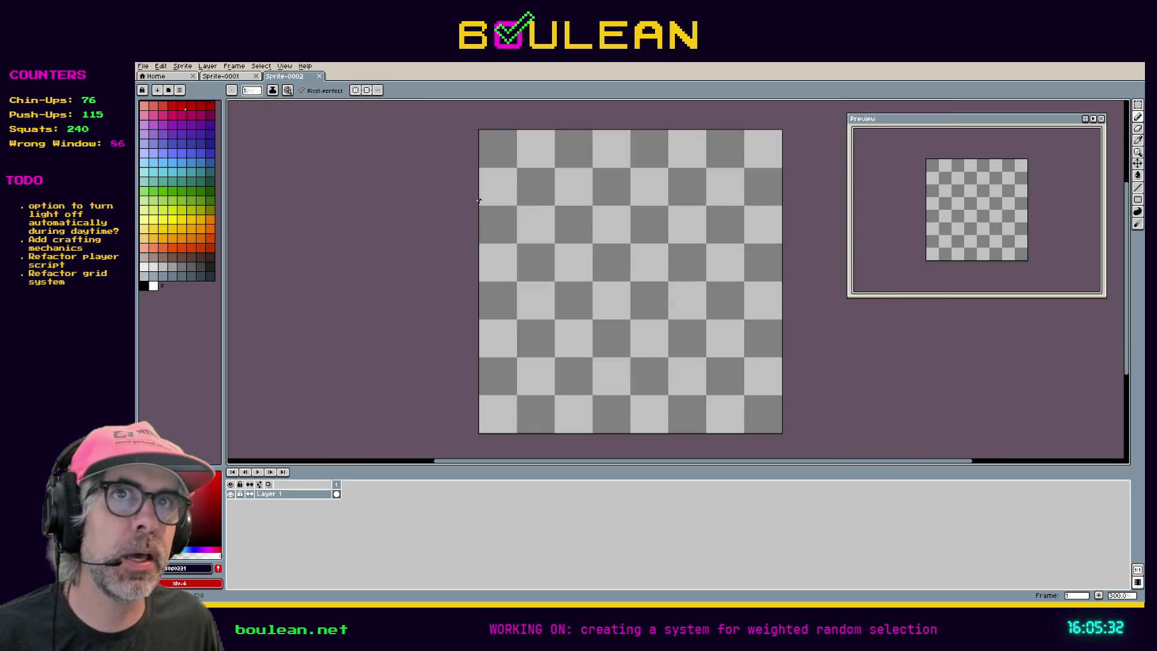
scroll(538, 180, "up", 1)
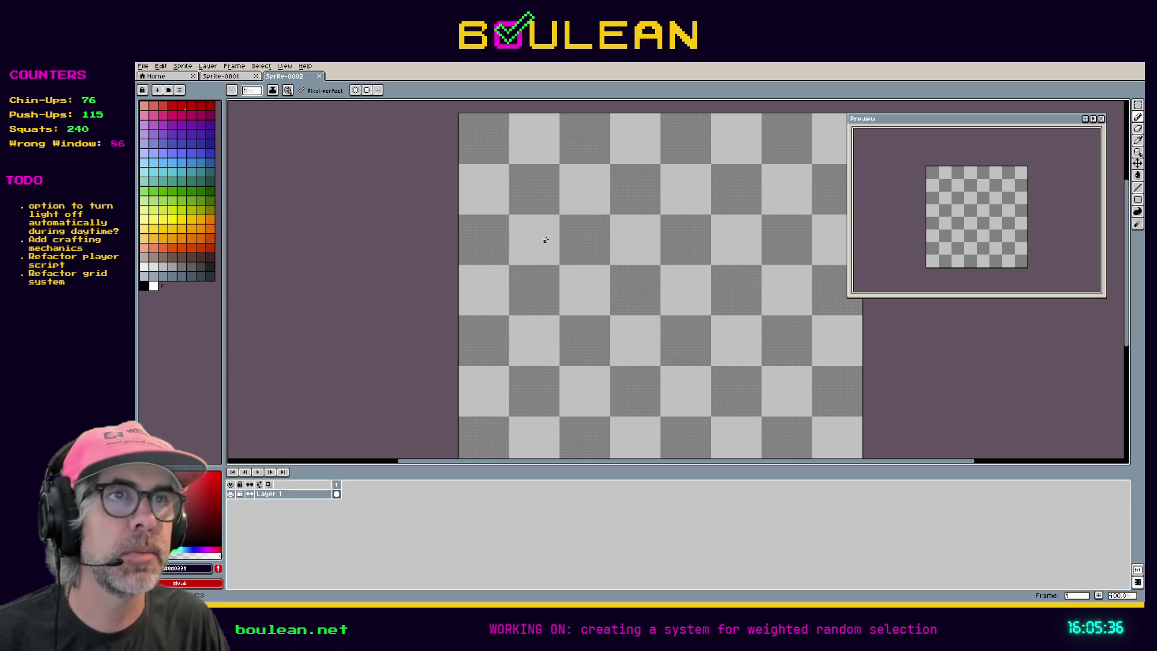
scroll(557, 215, "up", 1)
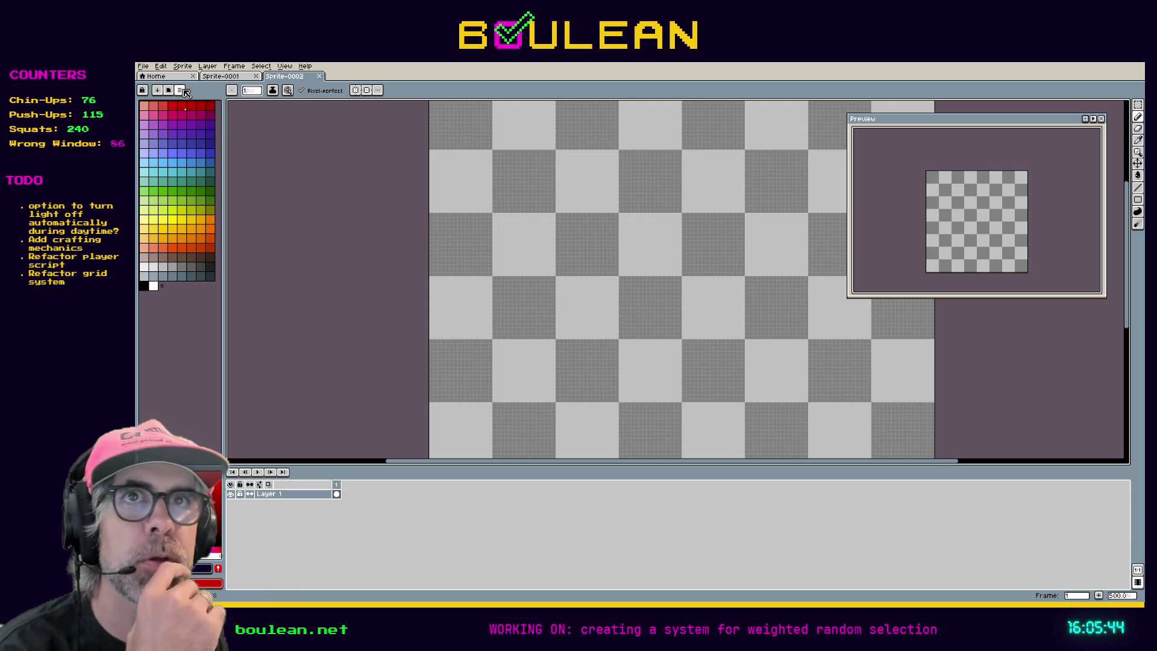
left_click(180, 90)
mouse_move(224, 127)
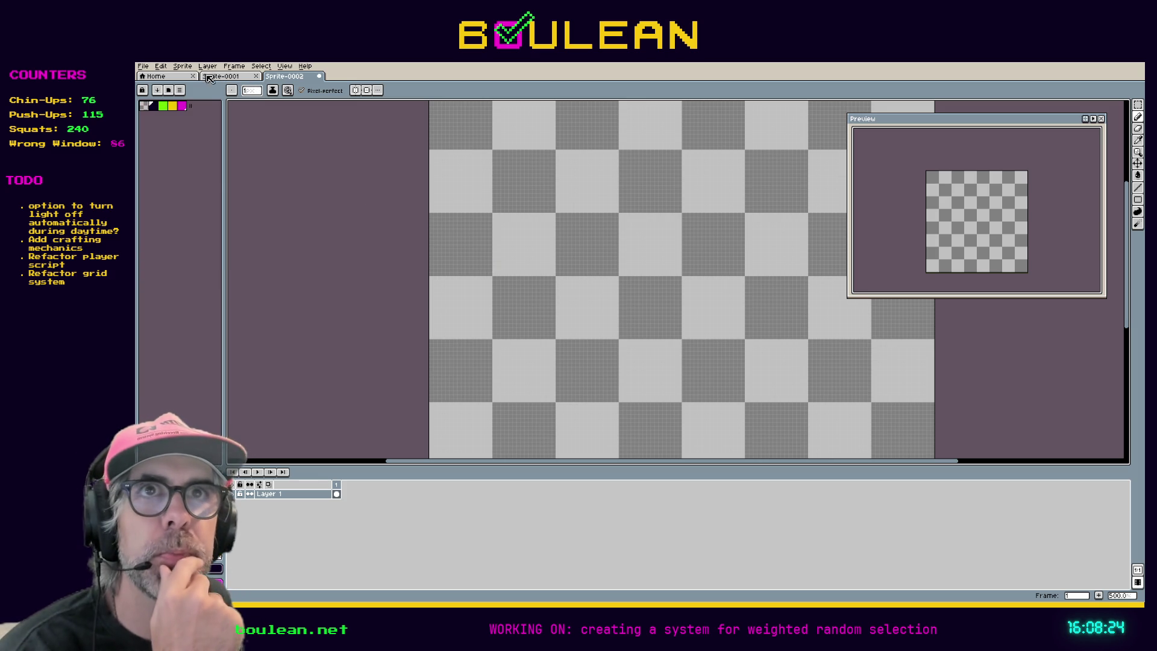
- Look through the File menu's commands and recent files
left_click(143, 66)
- Restore the default palette, then load a different palette of about 40 colours
mouse_move(166, 95)
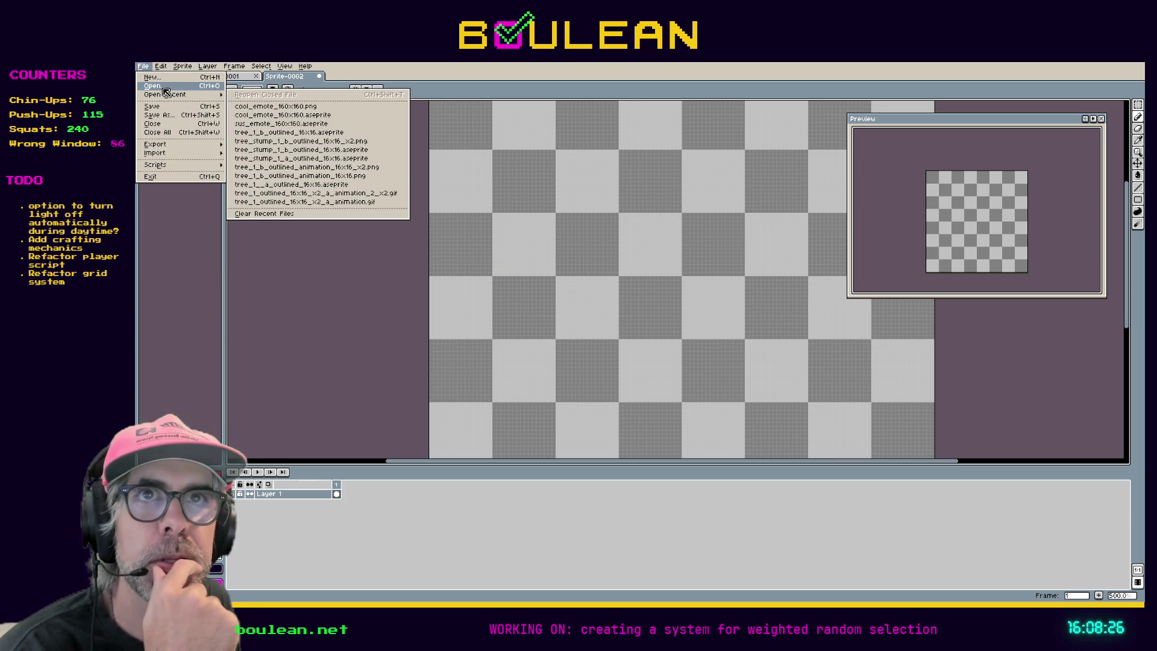
left_click(159, 275)
left_click(180, 89)
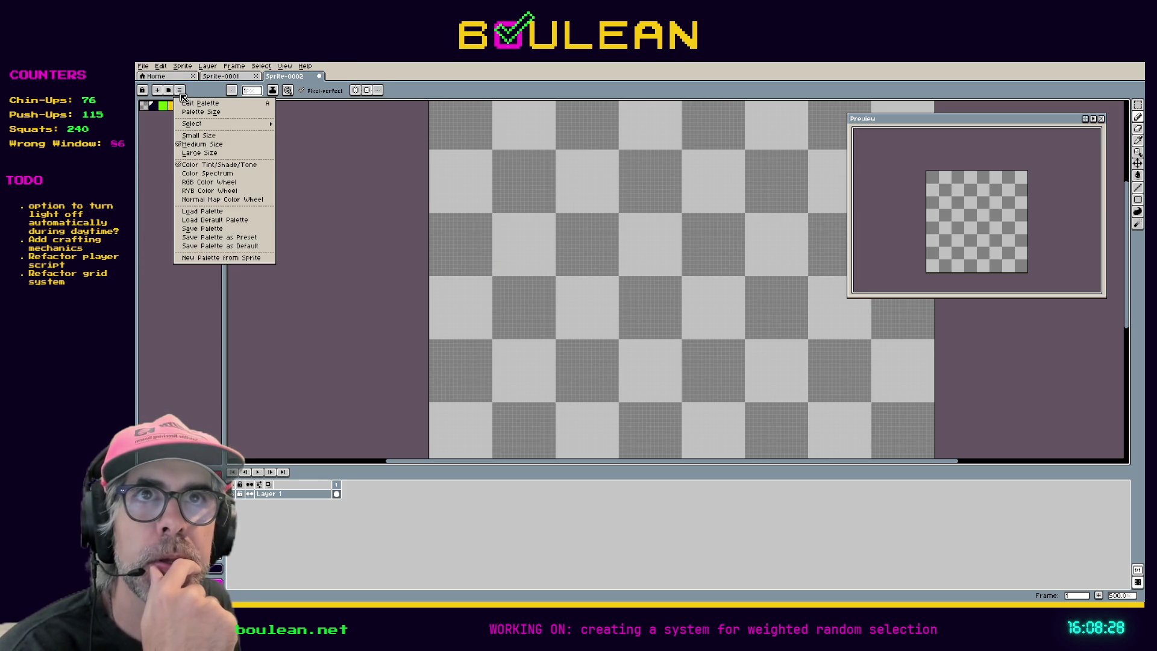
mouse_move(207, 128)
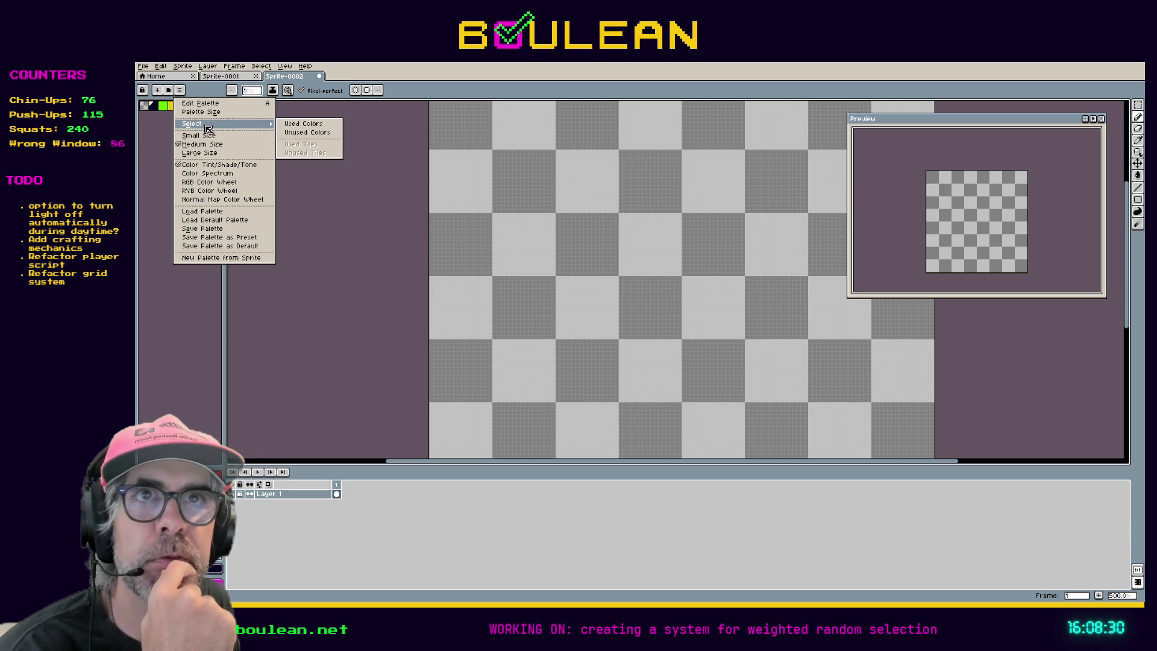
left_click(223, 220)
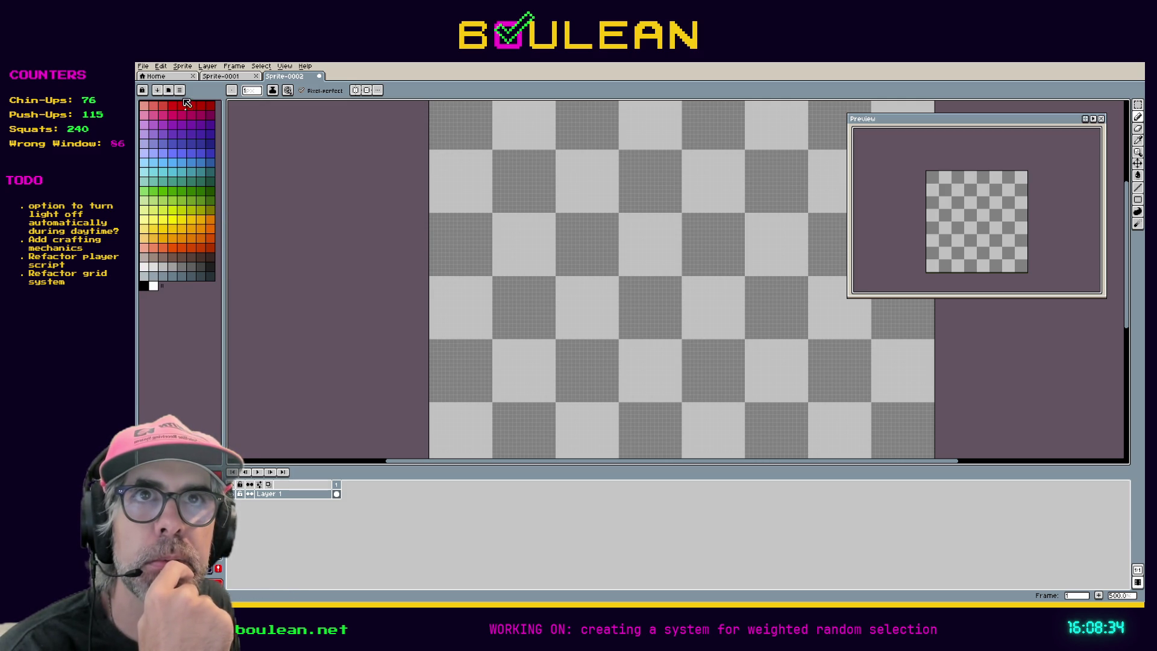
left_click(179, 90)
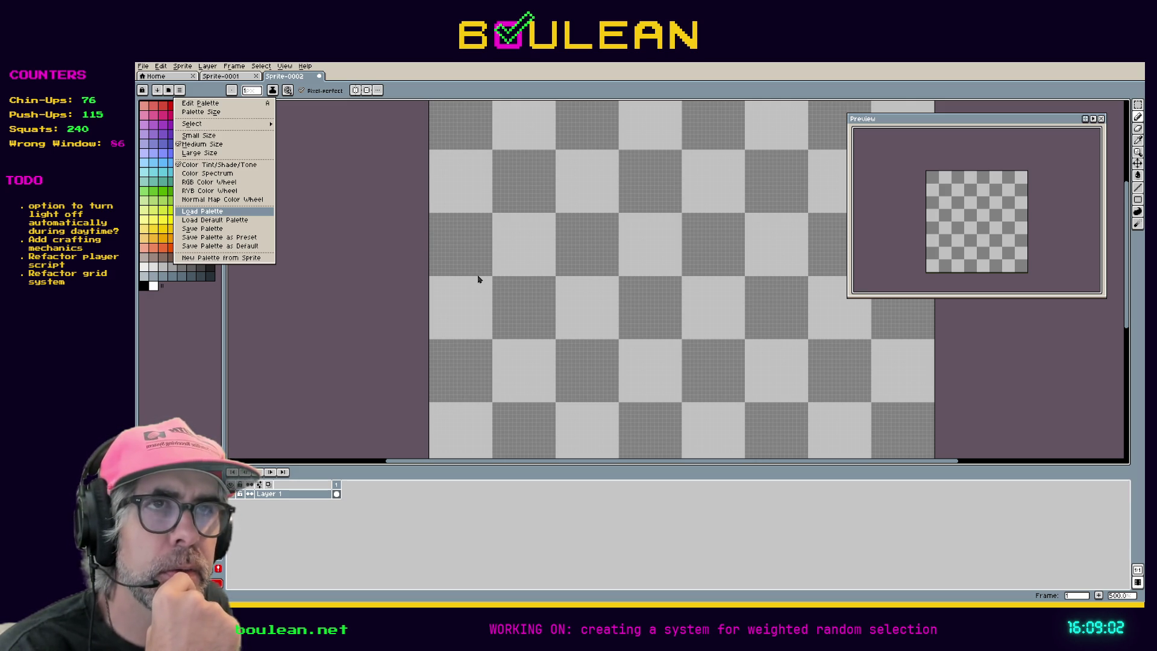
key("Return")
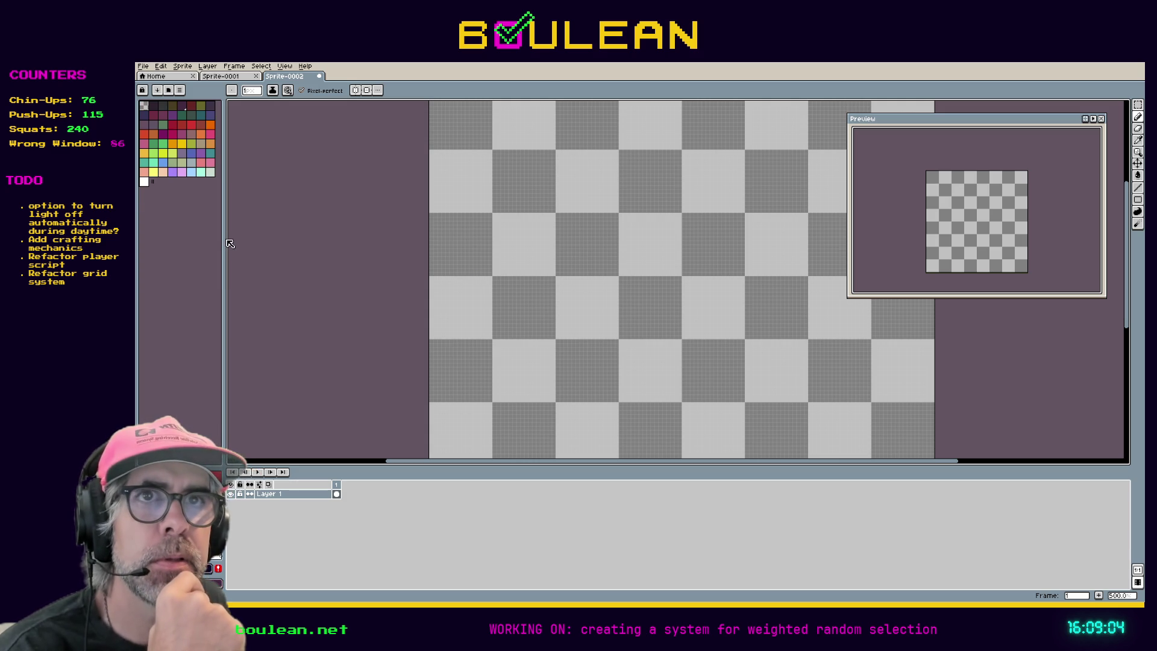
left_click_drag(223, 238, 253, 238)
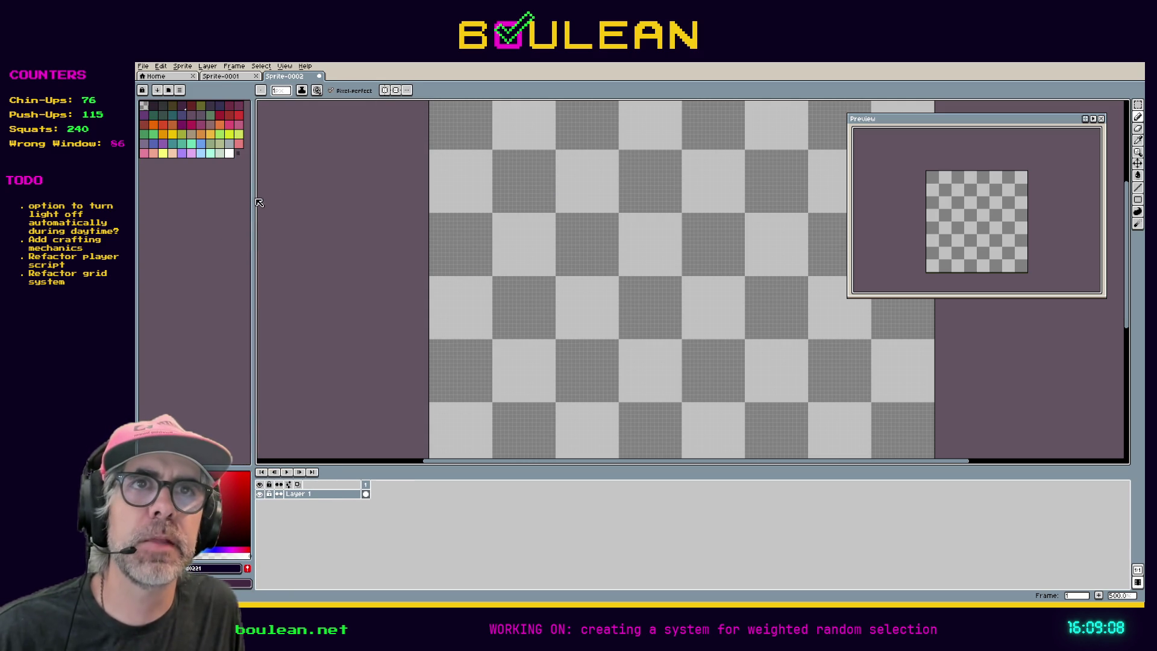
left_click_drag(253, 197, 201, 190)
left_click(142, 66)
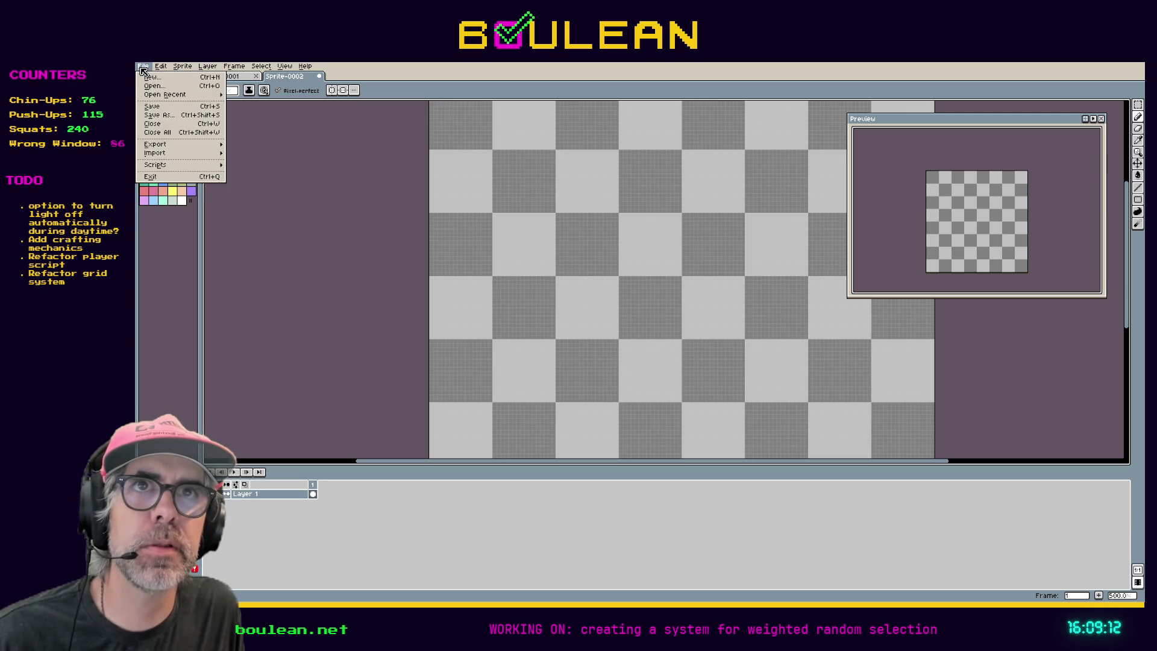
left_click(185, 201)
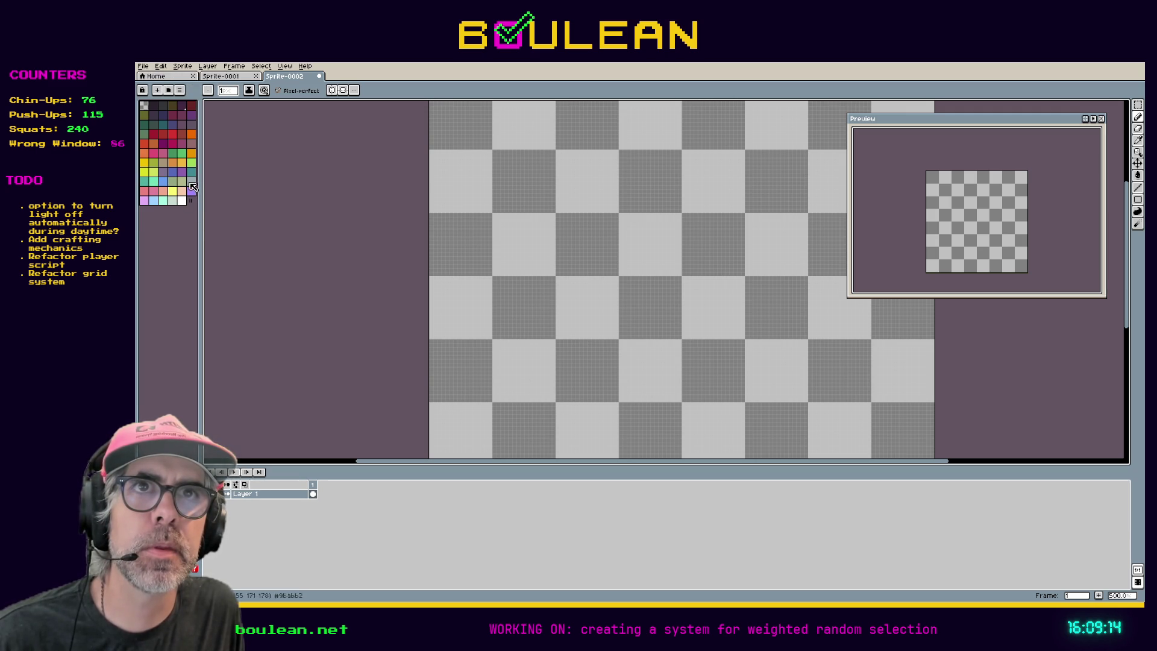
left_click(181, 91)
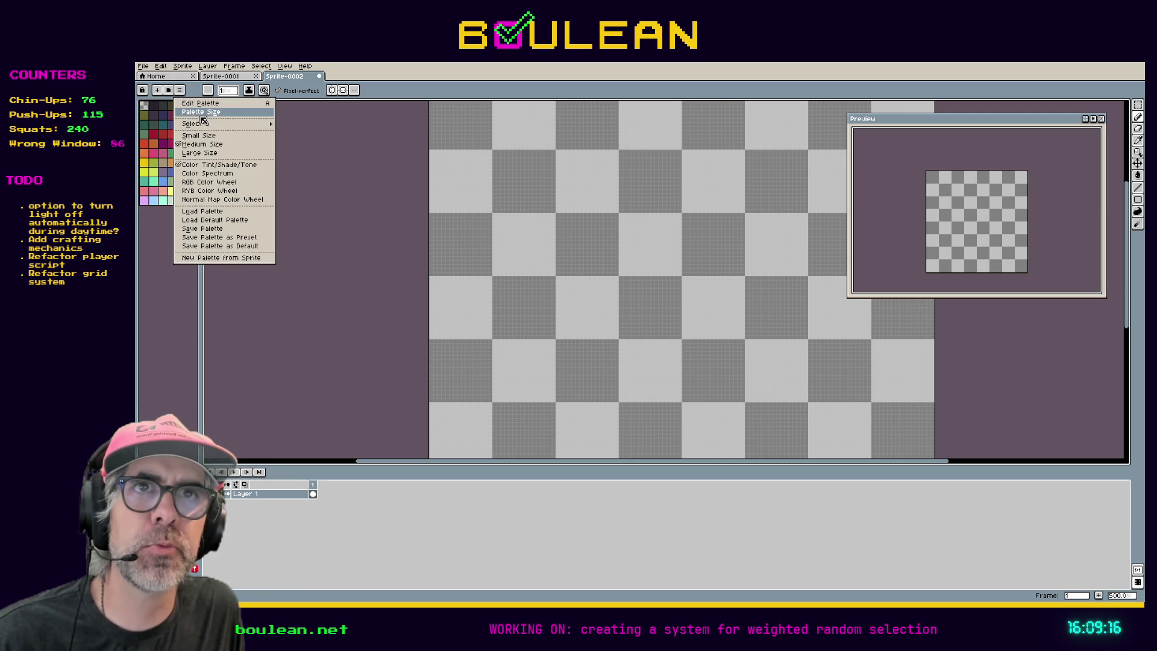
mouse_move(217, 126)
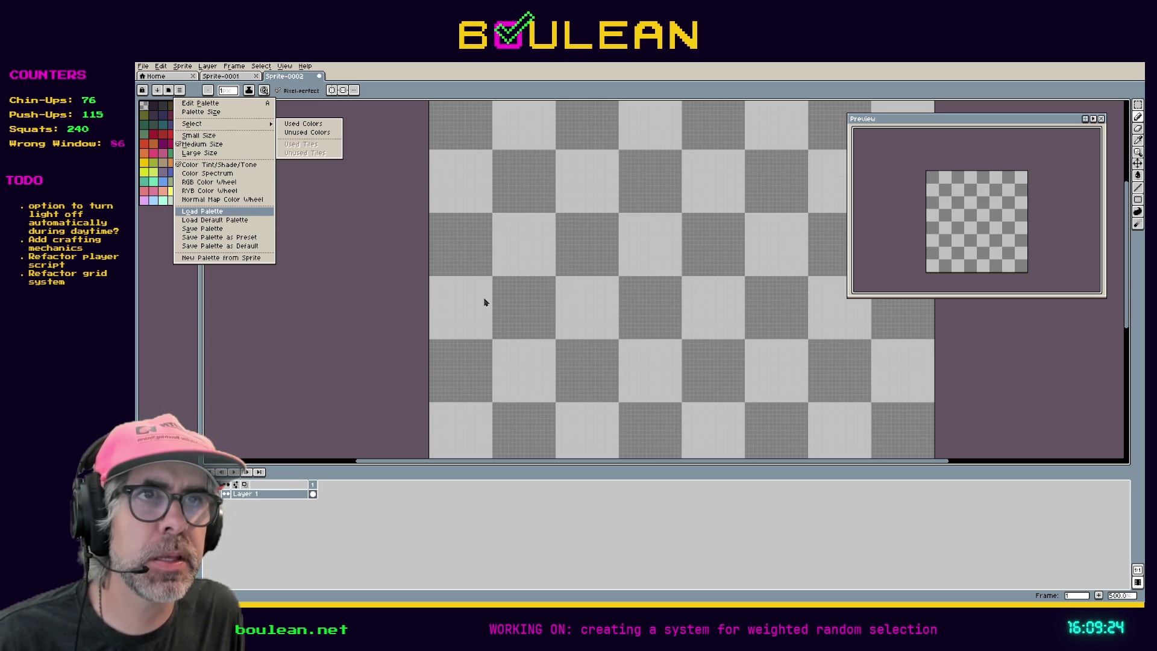
left_click(512, 317)
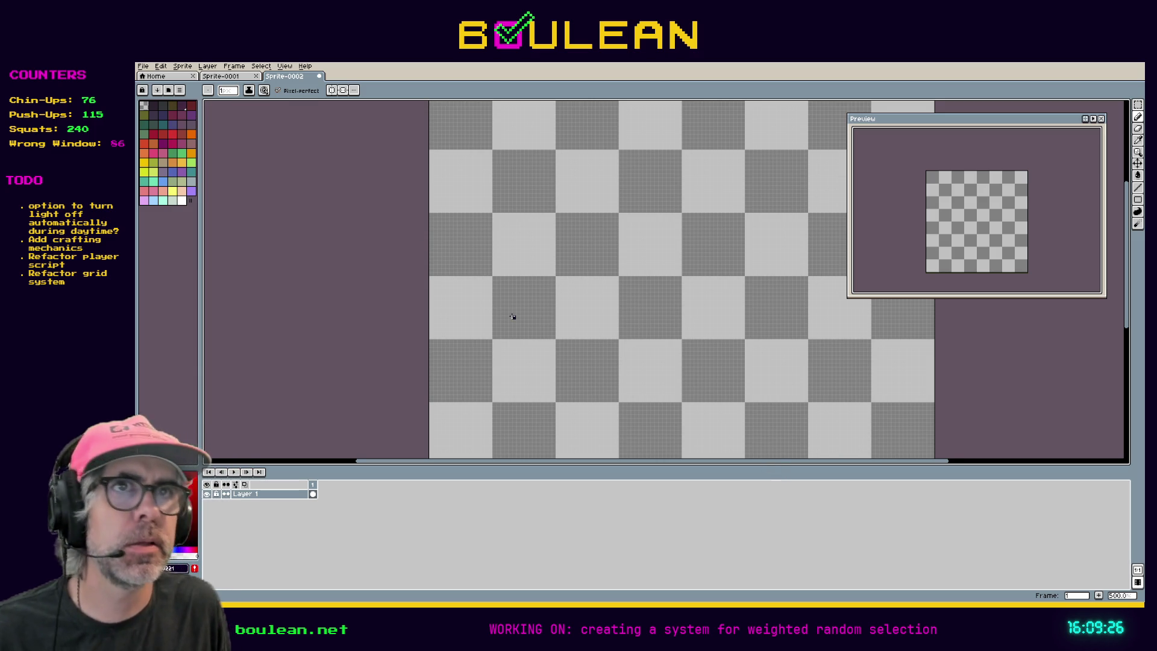
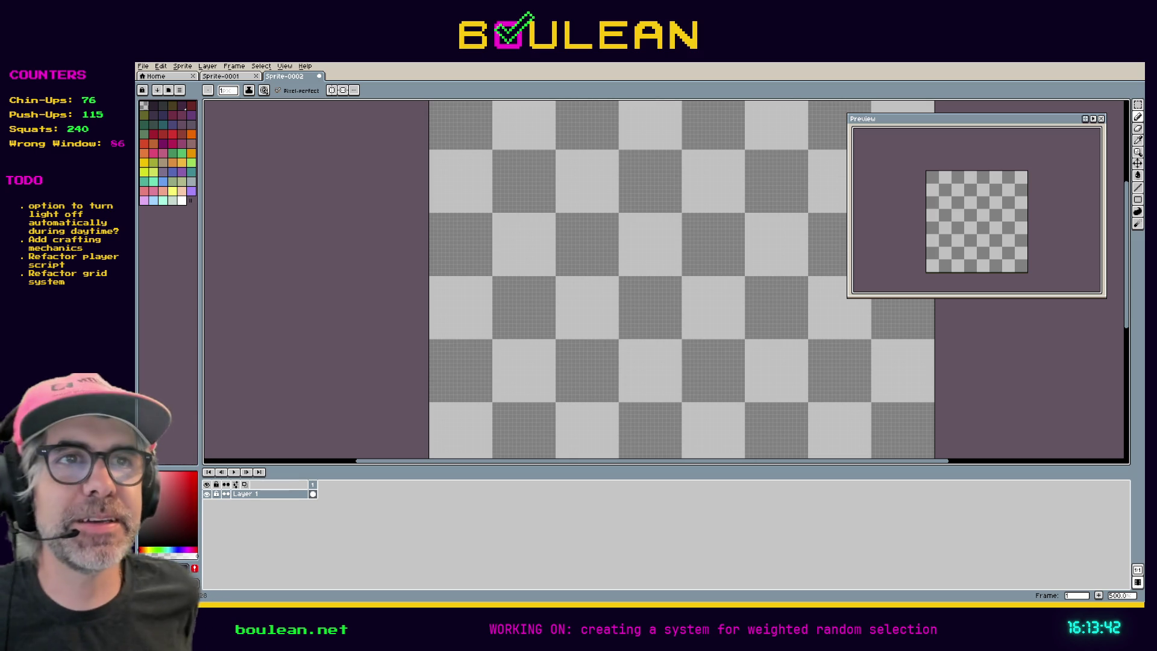
- Open the resurrect-64 palette image from disk
scroll(583, 268, "up", 5)
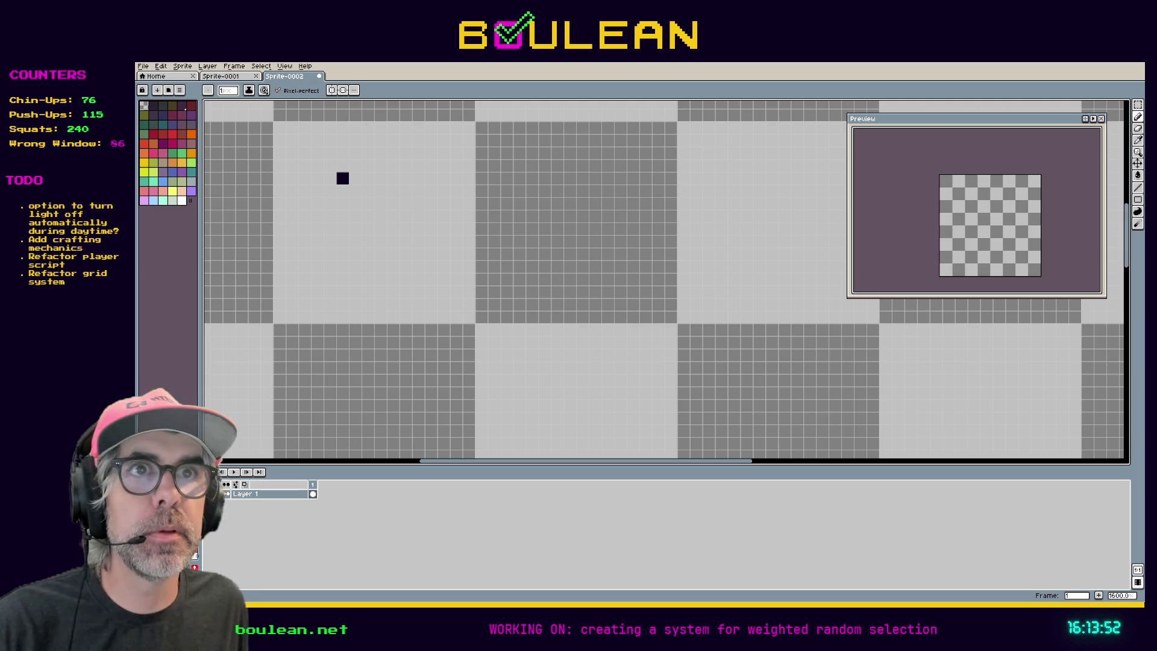
key("v")
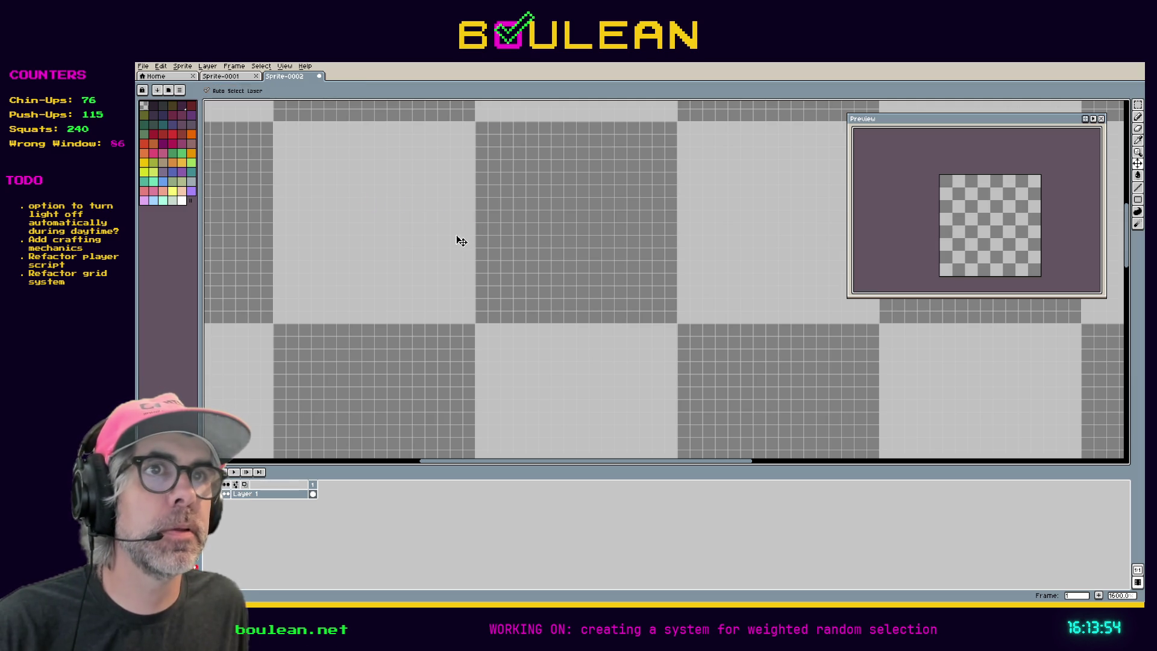
key("space")
mouse_move(413, 233)
left_mouse_down()
mouse_move(656, 356)
mouse_move(576, 261)
mouse_move(576, 355)
mouse_move(426, 335)
mouse_move(454, 268)
left_mouse_up()
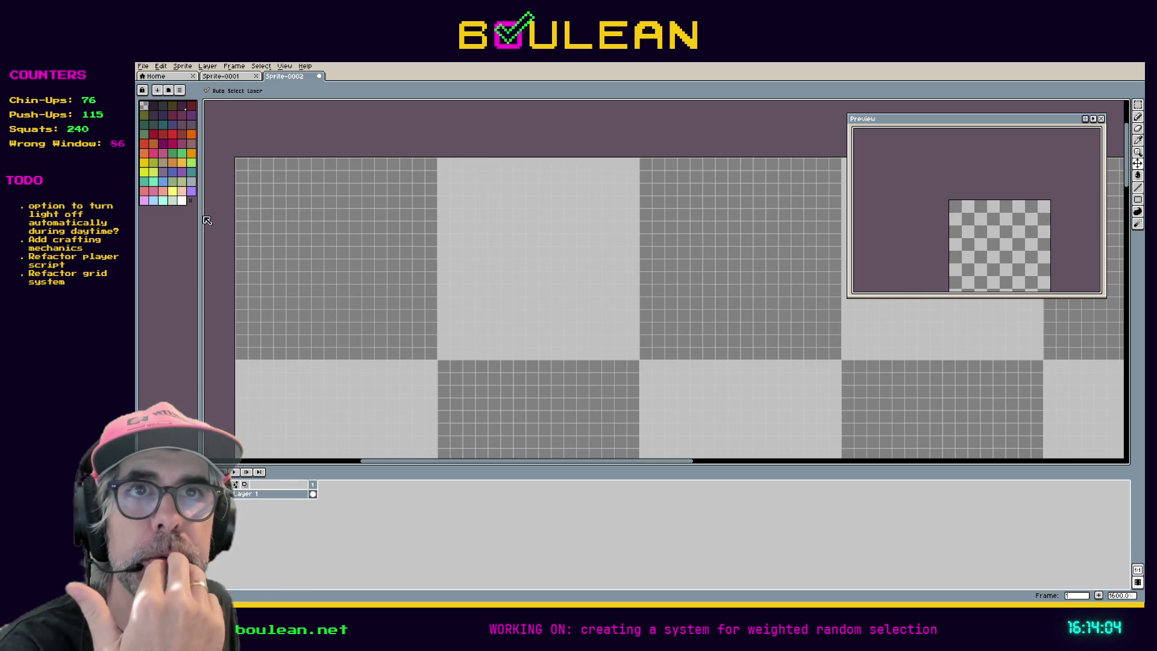
mouse_move(199, 215)
left_mouse_down()
mouse_move(183, 215)
mouse_move(203, 217)
left_mouse_up()
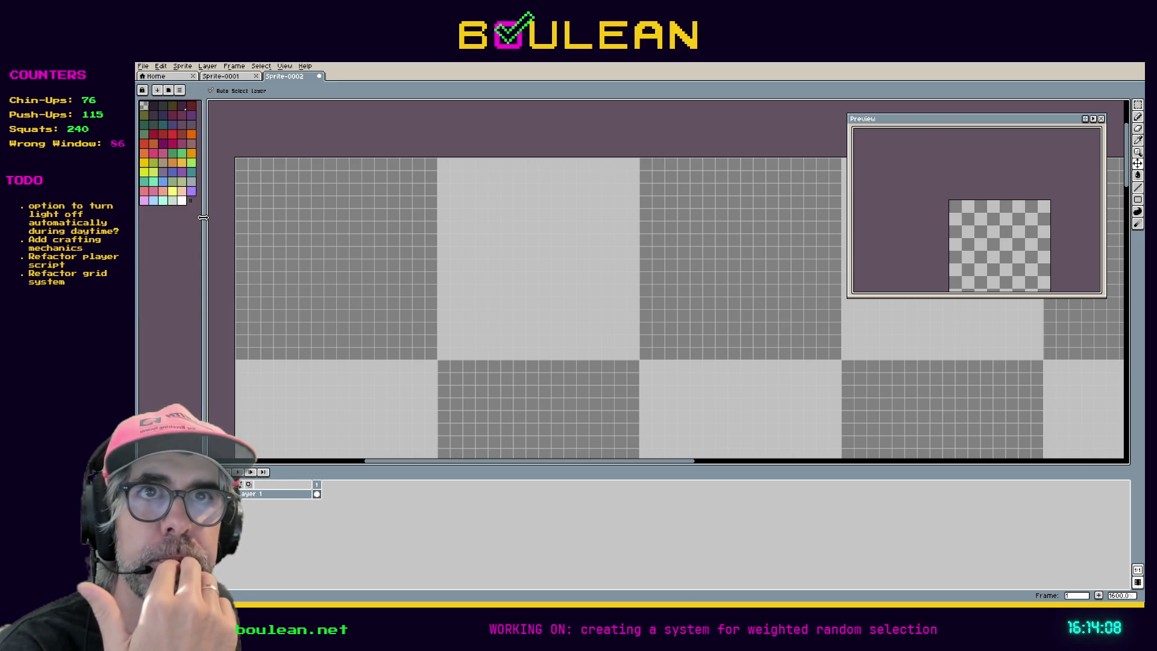
left_click(143, 66)
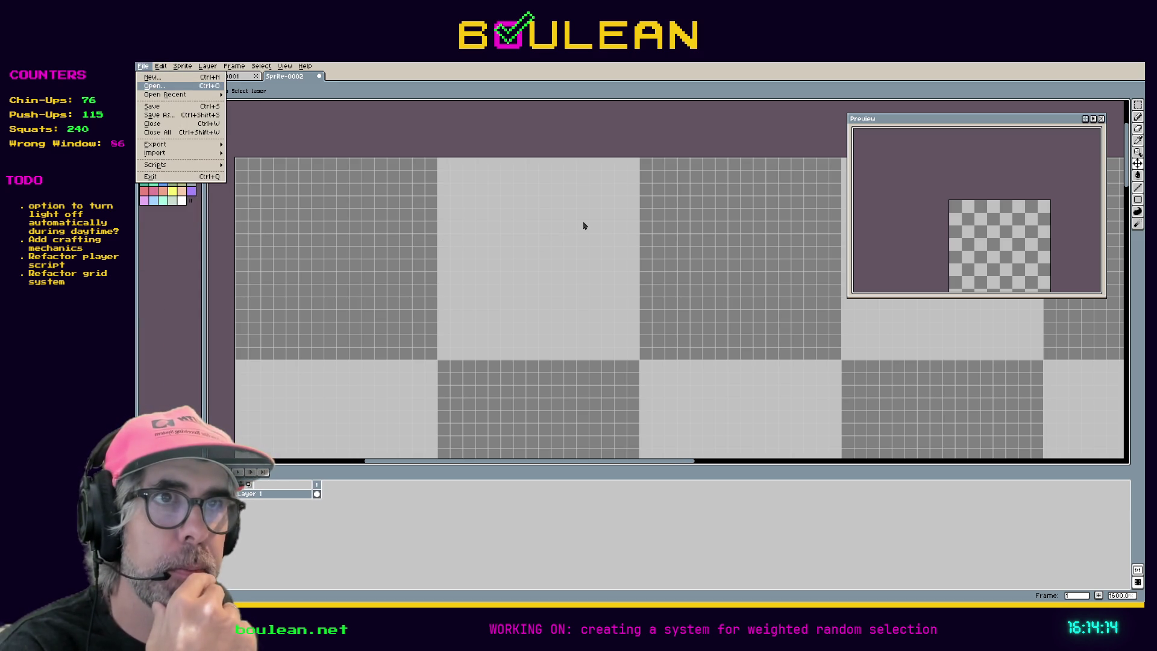
double_click(479, 289)
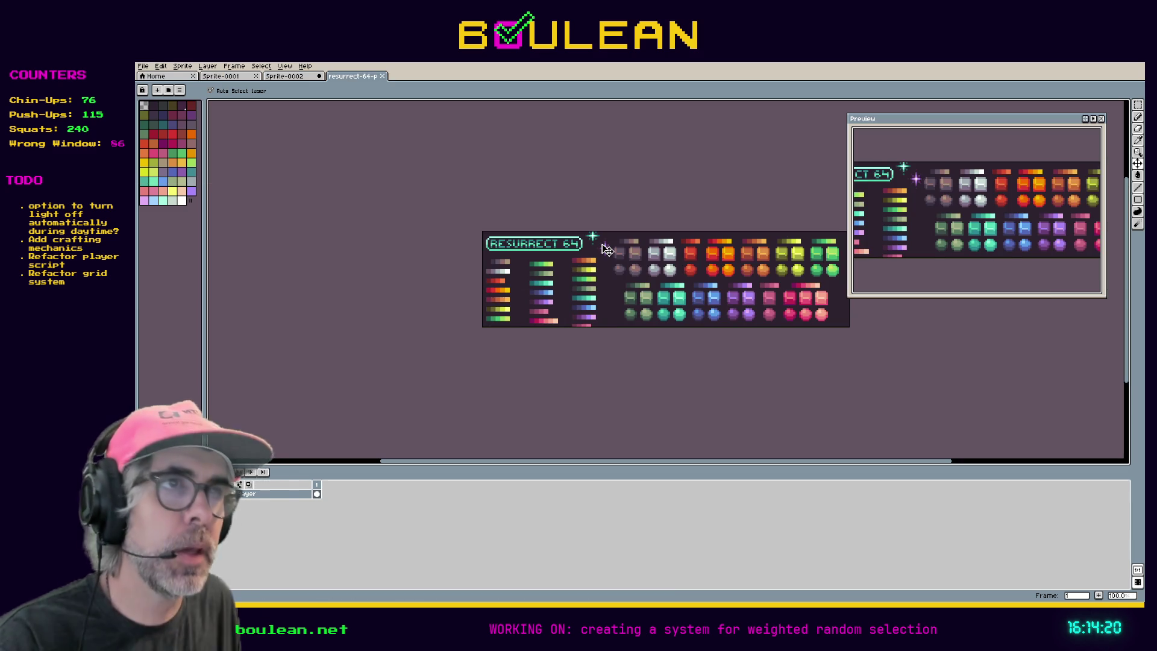
- Copy the entire palette image and paste it into Sprite-0002
key("ctrl+a")
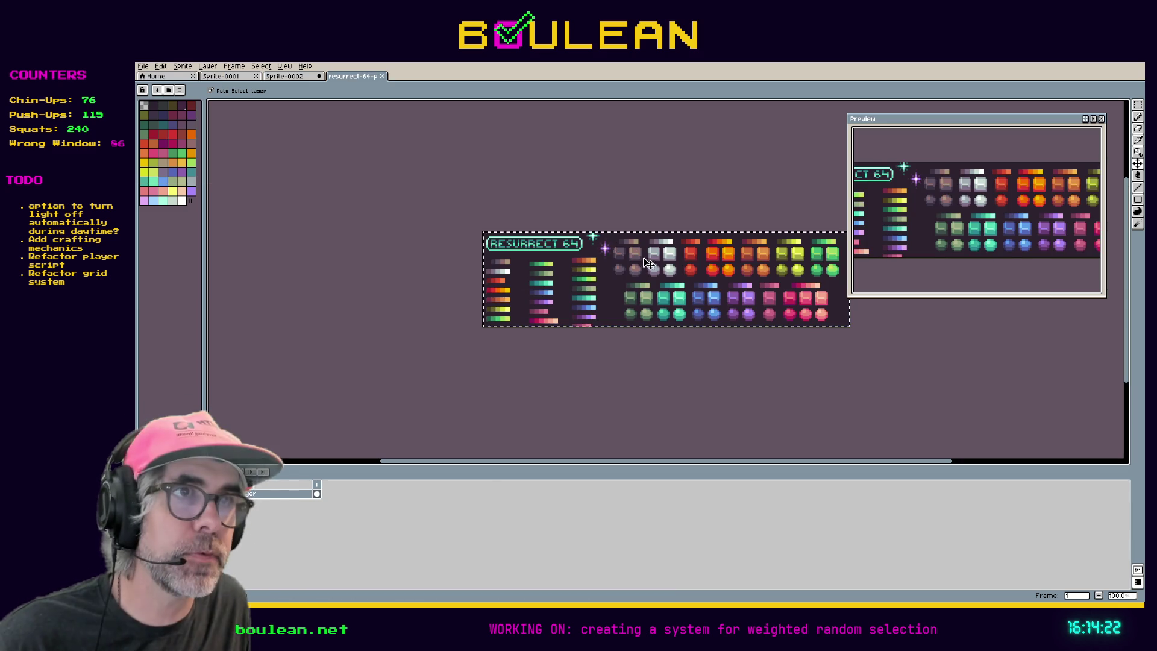
key("ctrl+shift+Tab")
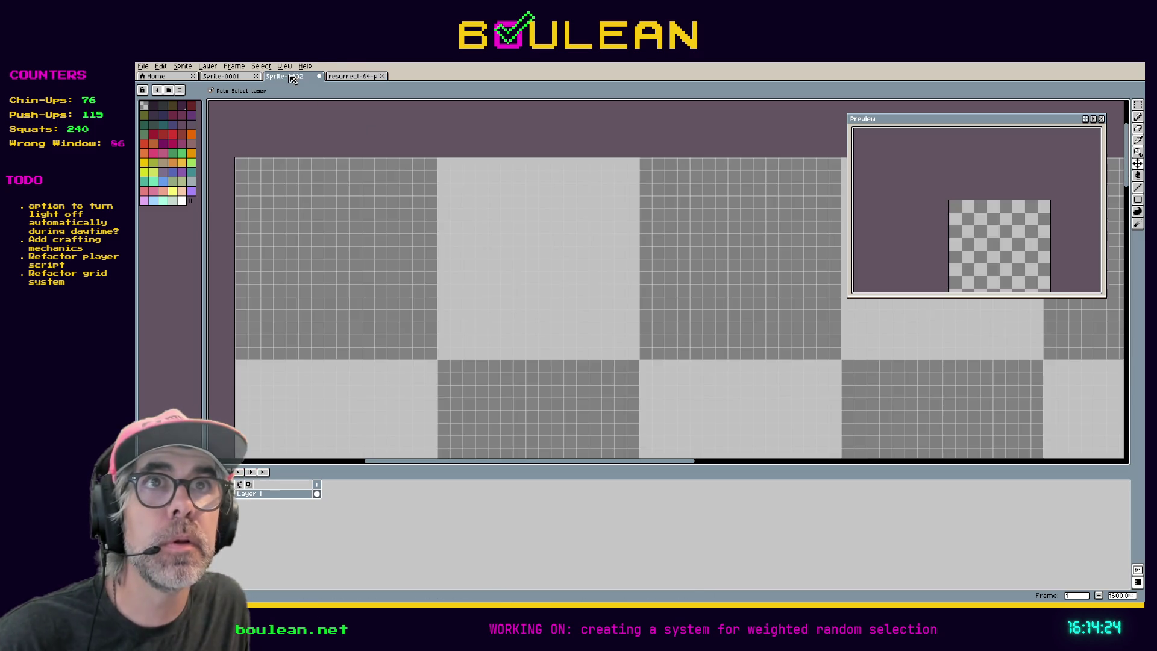
key("ctrl+v")
scroll(554, 279, "down", 6)
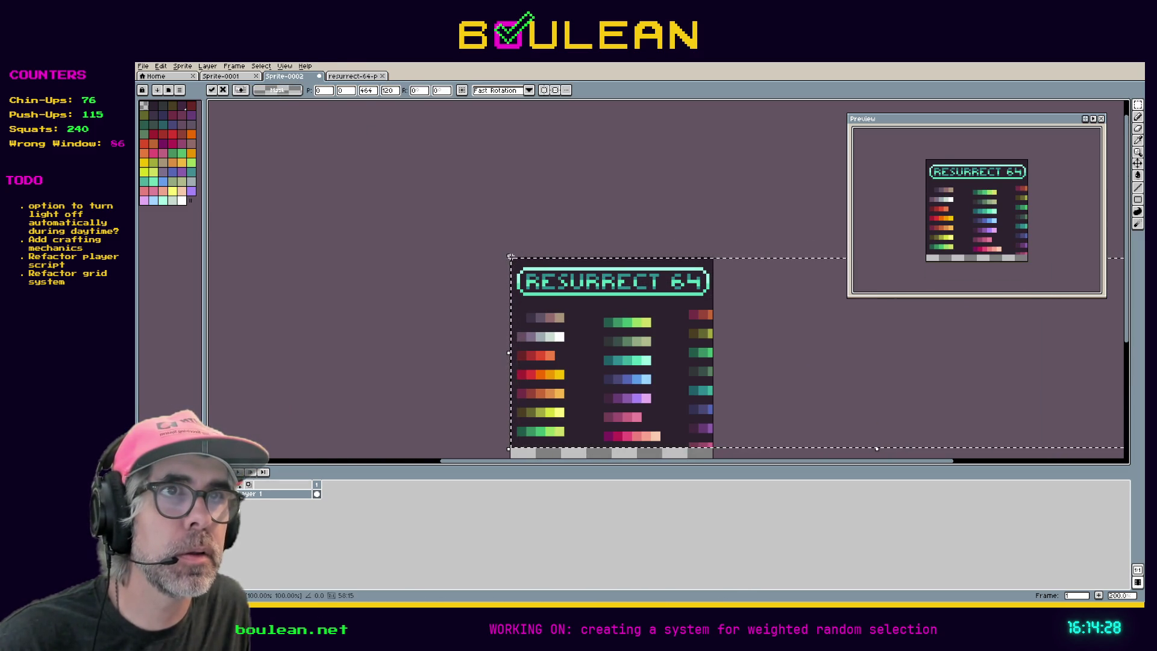
- Scale the pasted palette down and commit it along the sprite's bottom edge
mouse_move(508, 257)
left_mouse_down()
mouse_move(587, 298)
mouse_move(639, 302)
mouse_move(645, 364)
mouse_move(829, 422)
left_mouse_up()
mouse_move(863, 367)
left_mouse_down()
mouse_move(480, 360)
mouse_move(530, 356)
mouse_move(660, 387)
left_mouse_up()
mouse_move(769, 418)
left_mouse_down()
mouse_move(641, 411)
mouse_move(627, 425)
left_mouse_up()
scroll(626, 425, "up", 4)
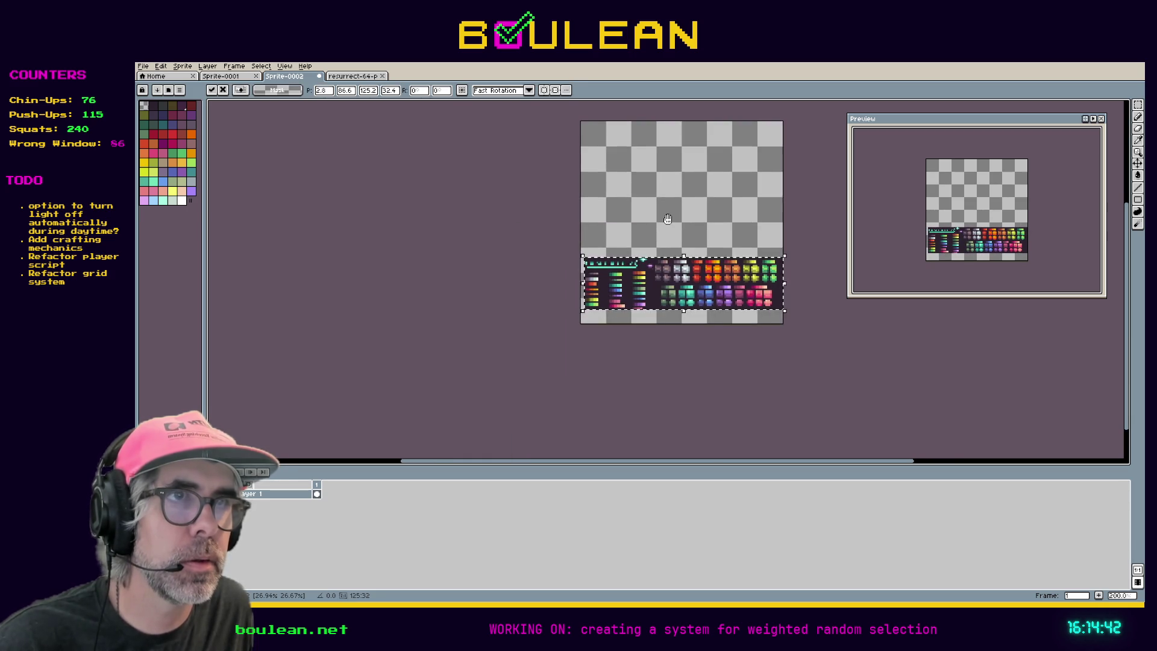
key("Return")
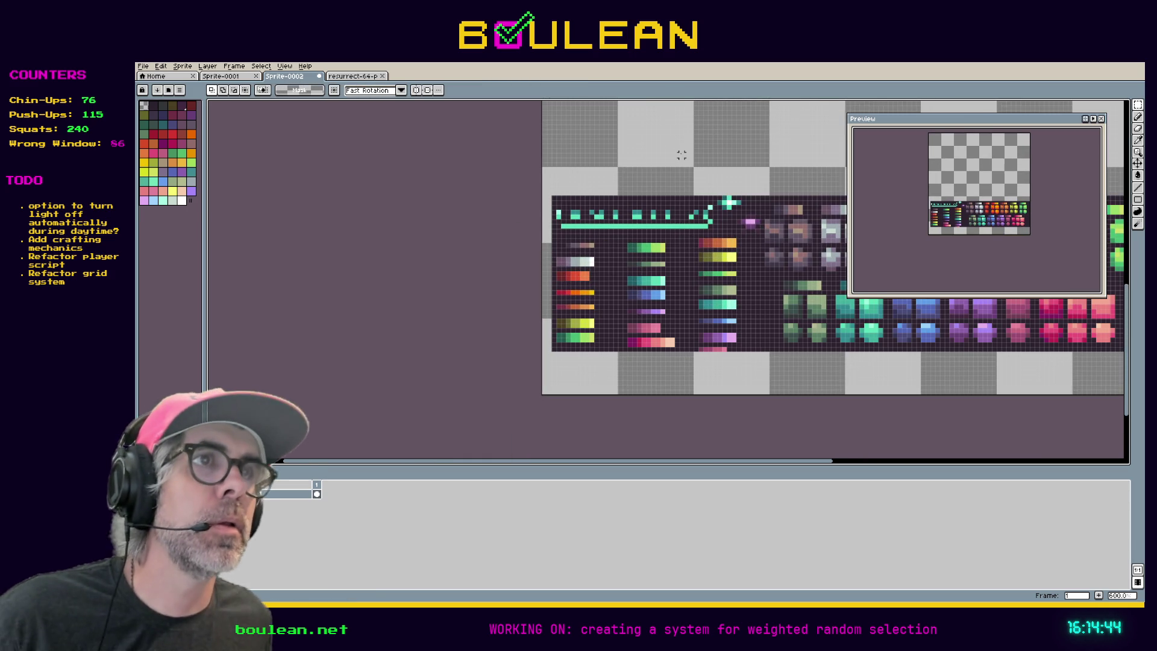
scroll(679, 150, "up", 4)
scroll(548, 271, "down", 3)
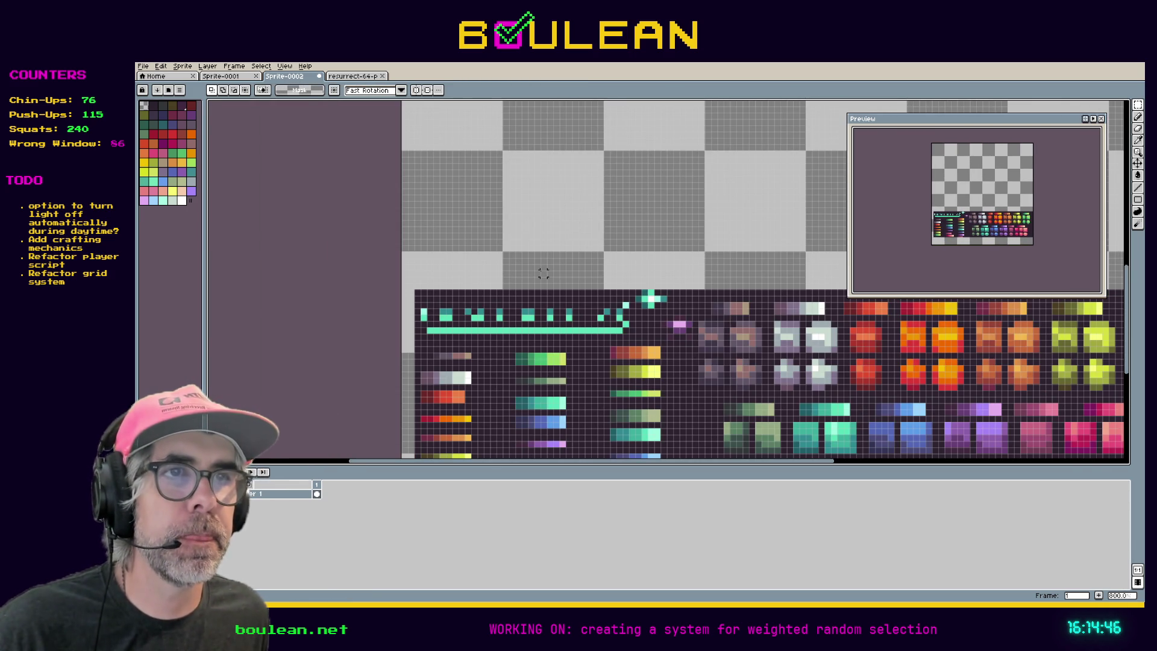
key("space")
- Copy the orange gradient strip and paste it into the sprite's empty top area
mouse_move(553, 265)
left_mouse_down()
mouse_move(506, 225)
mouse_move(482, 180)
left_mouse_up()
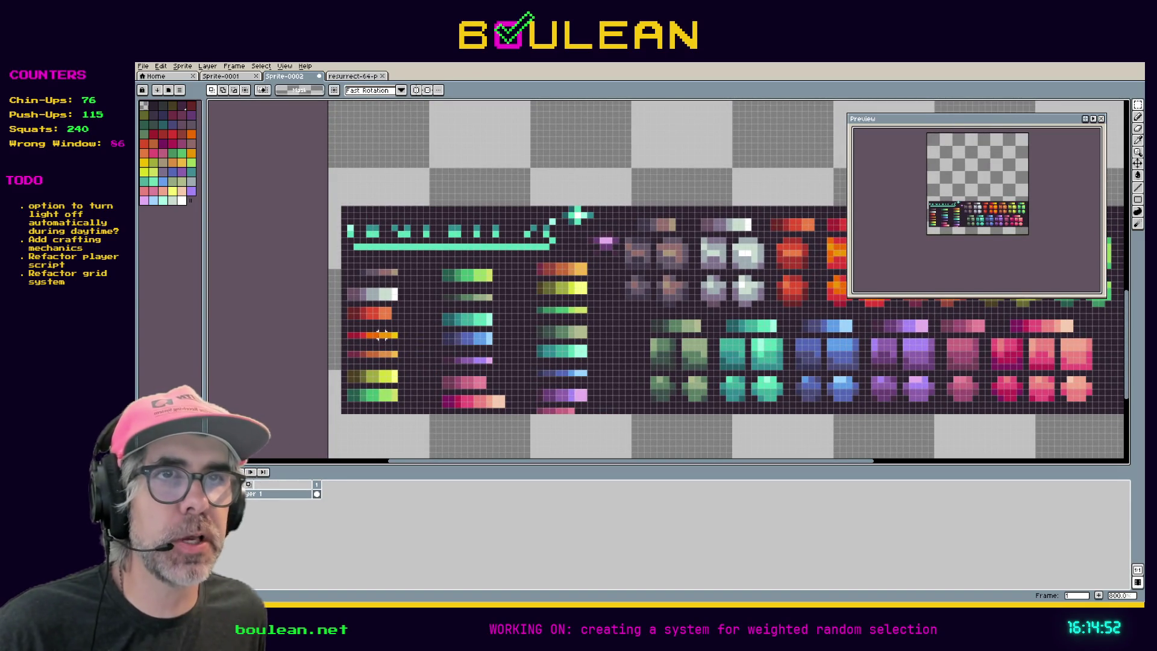
left_click_drag(410, 349, 340, 317)
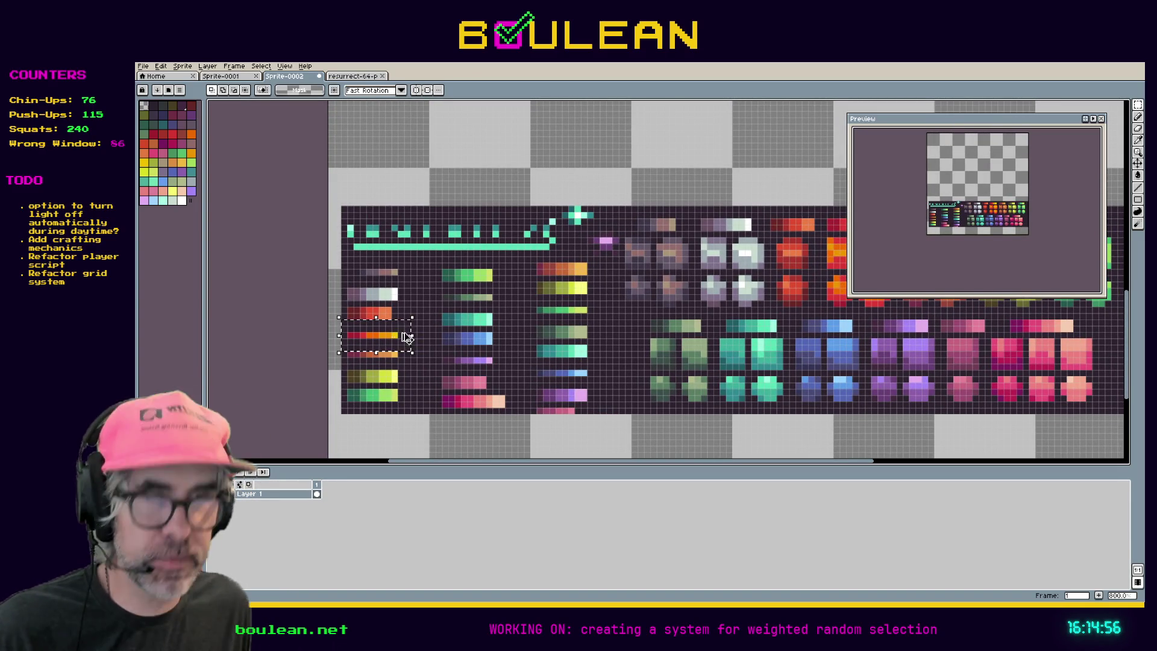
key("space")
mouse_move(396, 342)
left_mouse_down()
mouse_move(482, 207)
mouse_move(581, 292)
mouse_move(552, 290)
left_mouse_up()
key("ctrl+v")
mouse_move(385, 290)
left_mouse_down()
mouse_move(507, 357)
mouse_move(486, 349)
mouse_move(497, 353)
left_mouse_up()
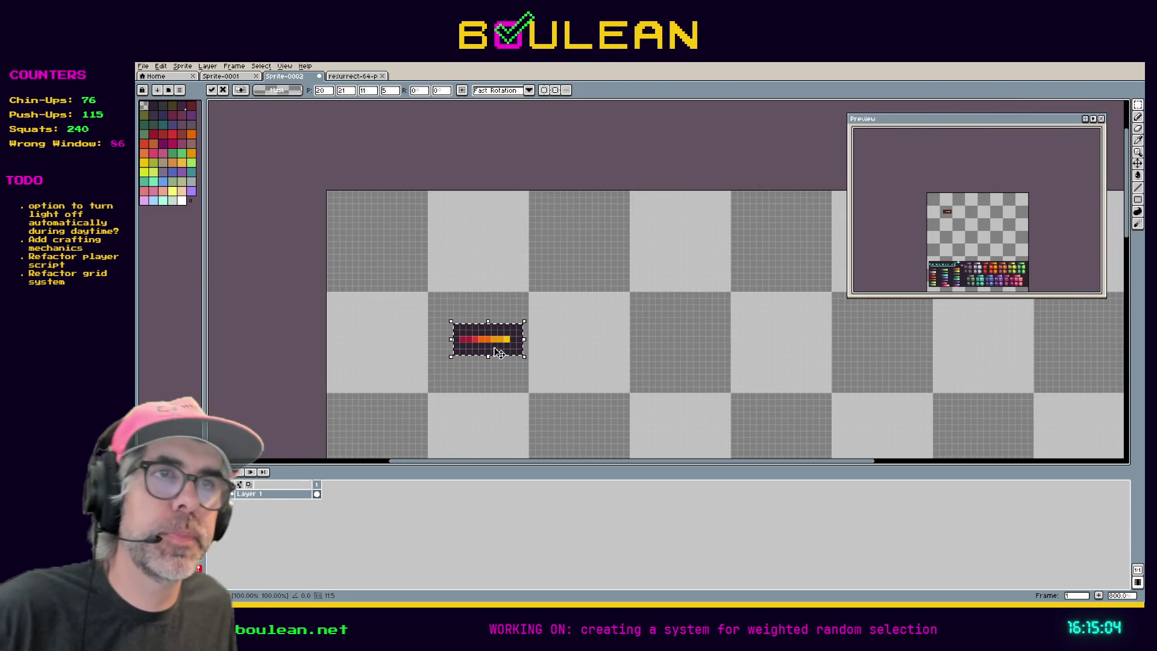
- Bring the whole sprite into view and select the orange, brown and yellow-green swatch blocks
scroll(541, 368, "down", 2)
mouse_move(539, 397)
left_mouse_down()
mouse_move(547, 241)
mouse_move(569, 268)
mouse_move(524, 223)
mouse_move(516, 184)
mouse_move(529, 176)
left_mouse_up()
scroll(388, 398, "up", 4)
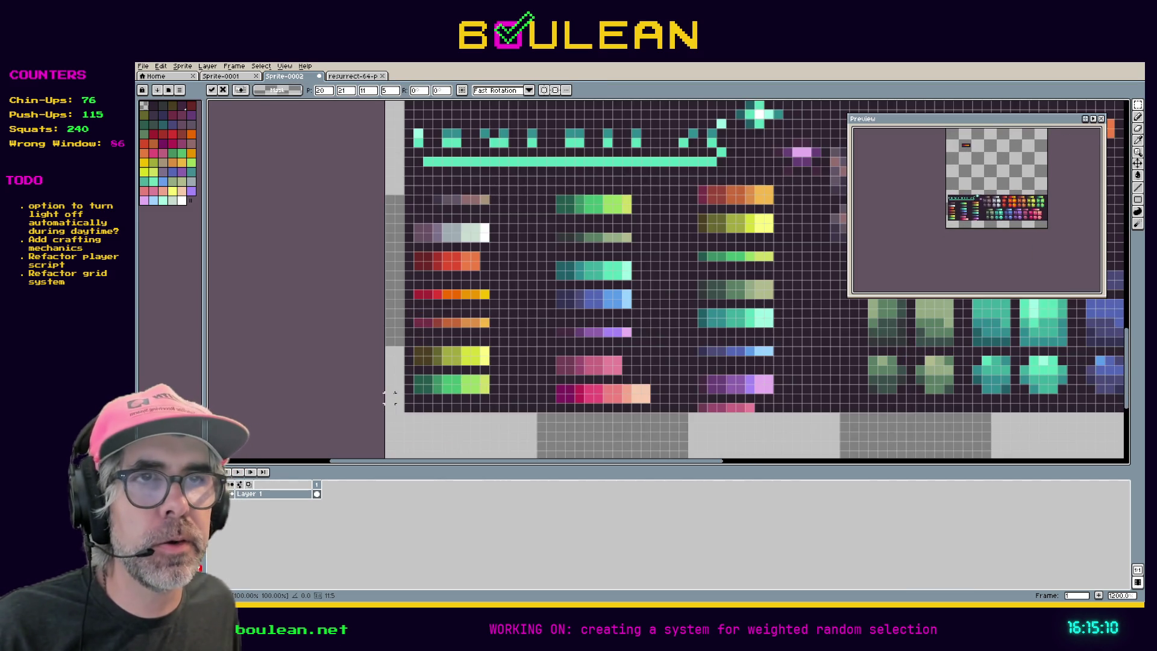
scroll(388, 397, "down", 2)
mouse_move(786, 360)
left_mouse_down()
mouse_move(574, 344)
mouse_move(496, 359)
mouse_move(448, 406)
left_mouse_up()
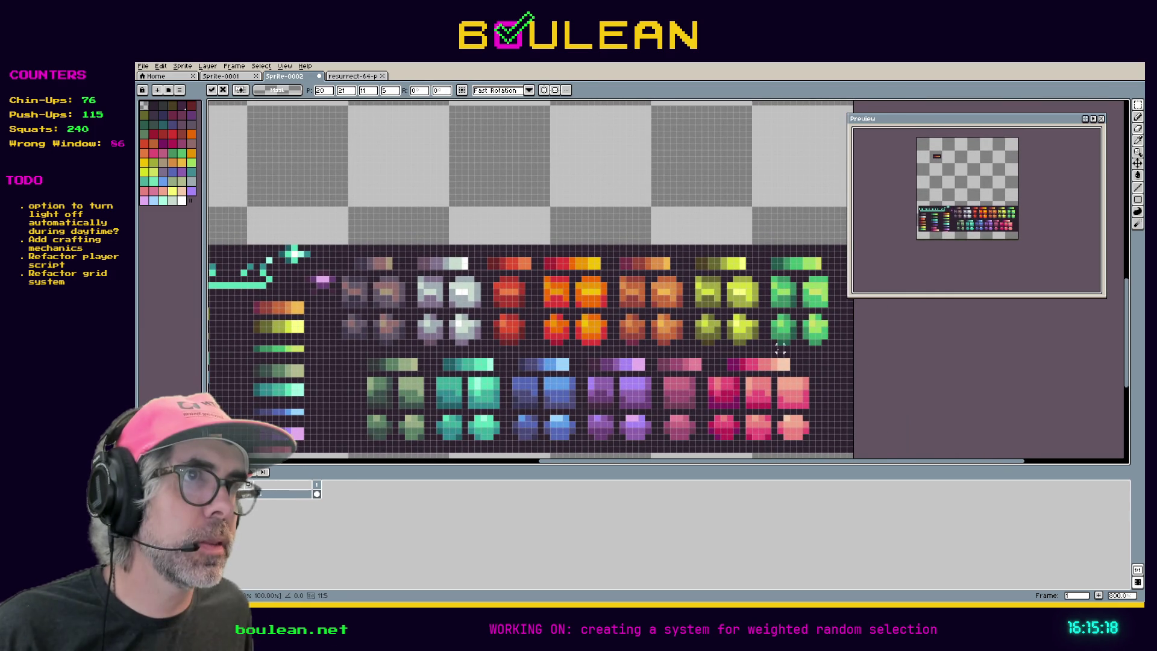
left_click_drag(771, 353, 530, 243)
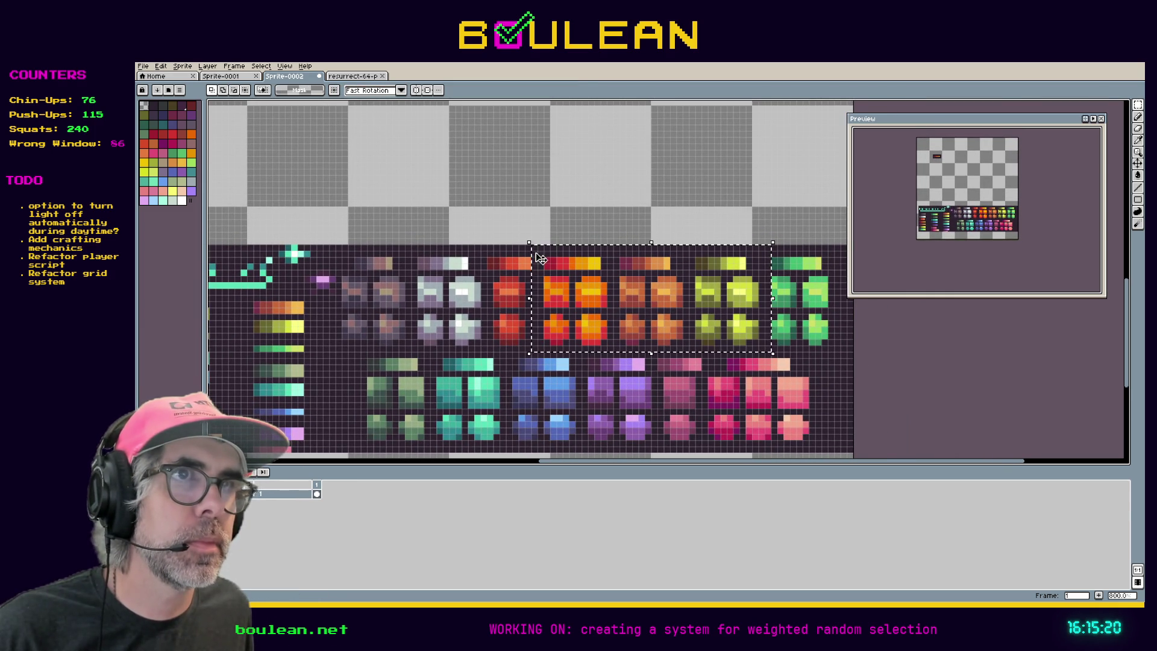
- Paste the copied swatch blocks beside the gradient strip and commit them
key("h")
mouse_move(421, 176)
left_mouse_down()
mouse_move(431, 284)
mouse_move(521, 379)
left_mouse_up()
key("ctrl+v")
mouse_move(897, 341)
left_mouse_down()
mouse_move(661, 340)
mouse_move(610, 328)
left_mouse_up()
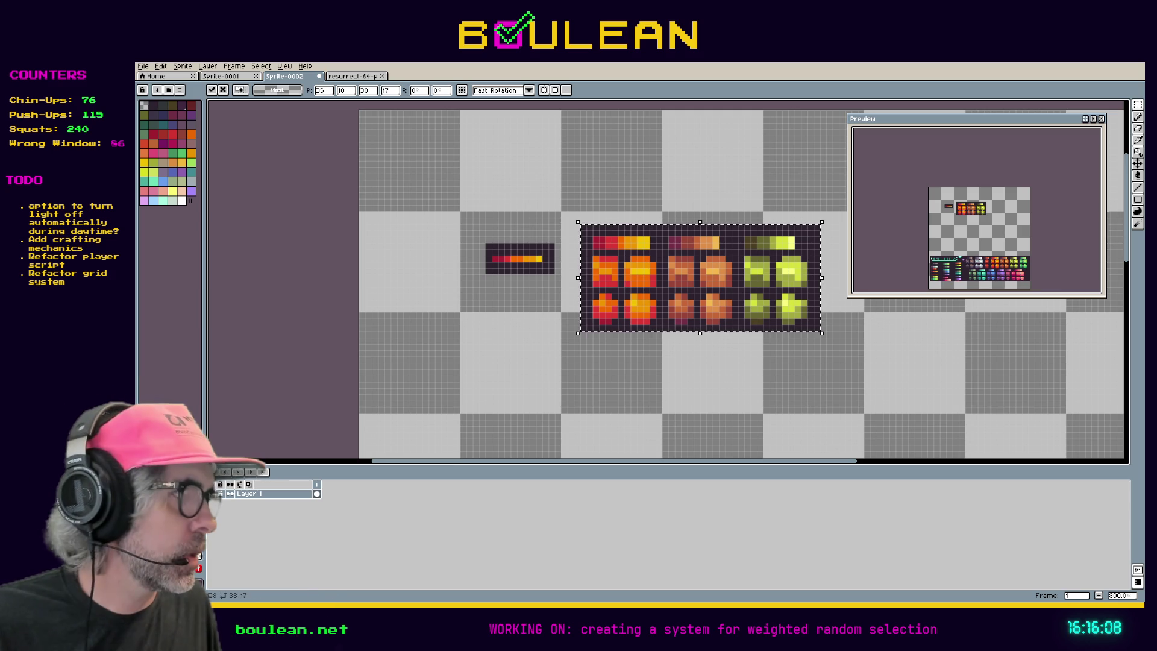
left_click(640, 372)
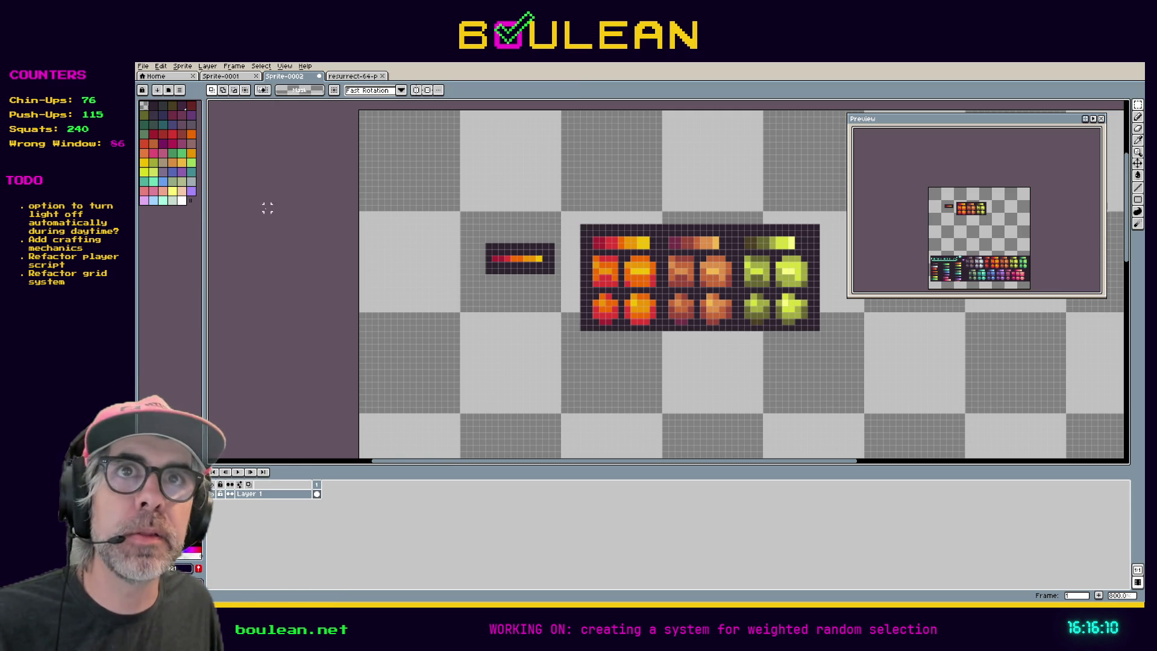
mouse_move(454, 266)
left_mouse_down()
mouse_move(442, 243)
mouse_move(420, 340)
left_mouse_up()
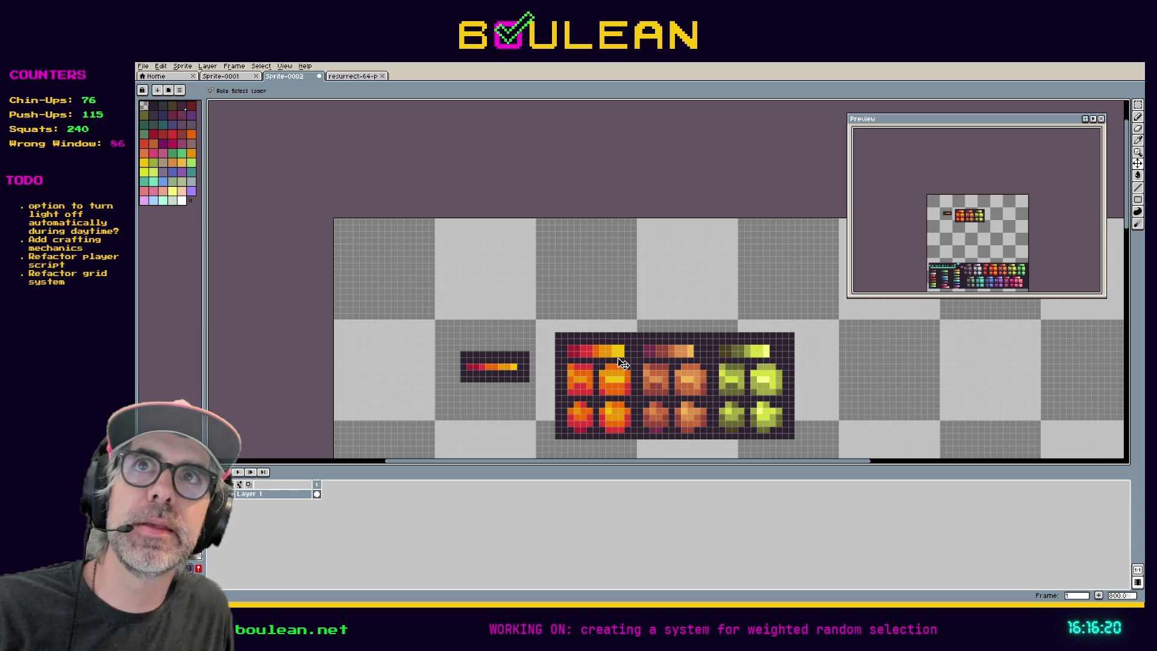
scroll(602, 357, "up", 2)
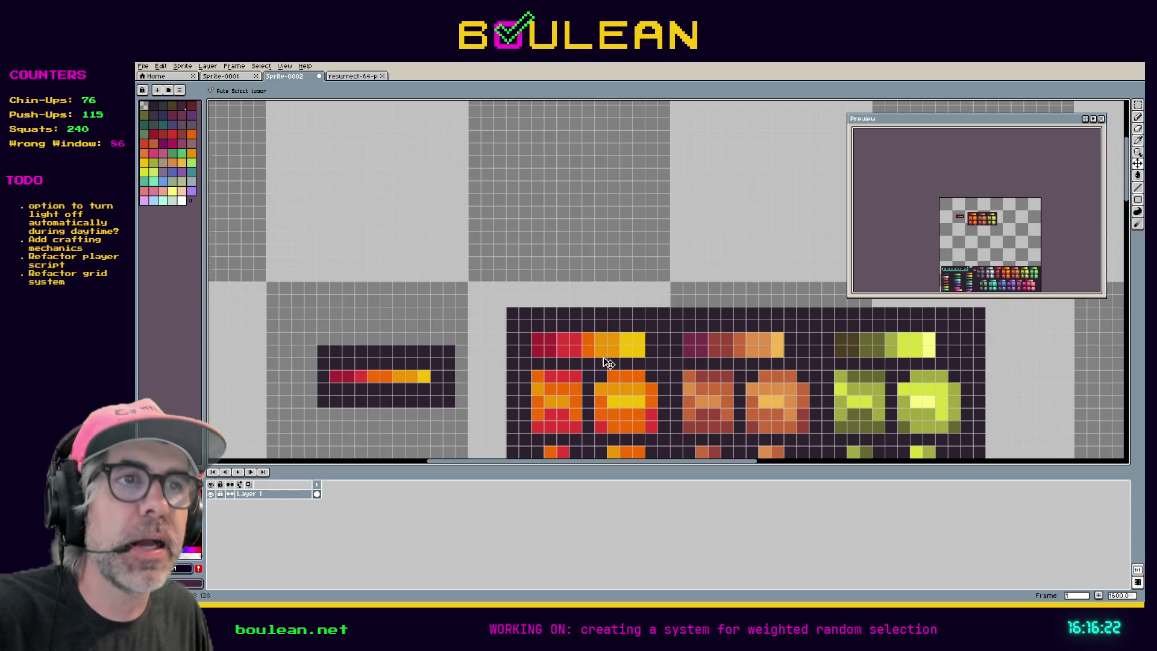
- Frame the gradient strip and the empty area below it
key("space")
mouse_move(496, 387)
left_mouse_down()
mouse_move(483, 305)
mouse_move(648, 335)
mouse_move(628, 364)
mouse_move(632, 381)
left_mouse_up()
key("space")
left_click_drag(491, 227, 535, 286)
key("i")
key("space")
left_click_drag(565, 376, 513, 167)
mouse_move(515, 308)
left_mouse_down()
mouse_move(493, 233)
mouse_move(506, 207)
mouse_move(519, 224)
left_mouse_up()
key("v")
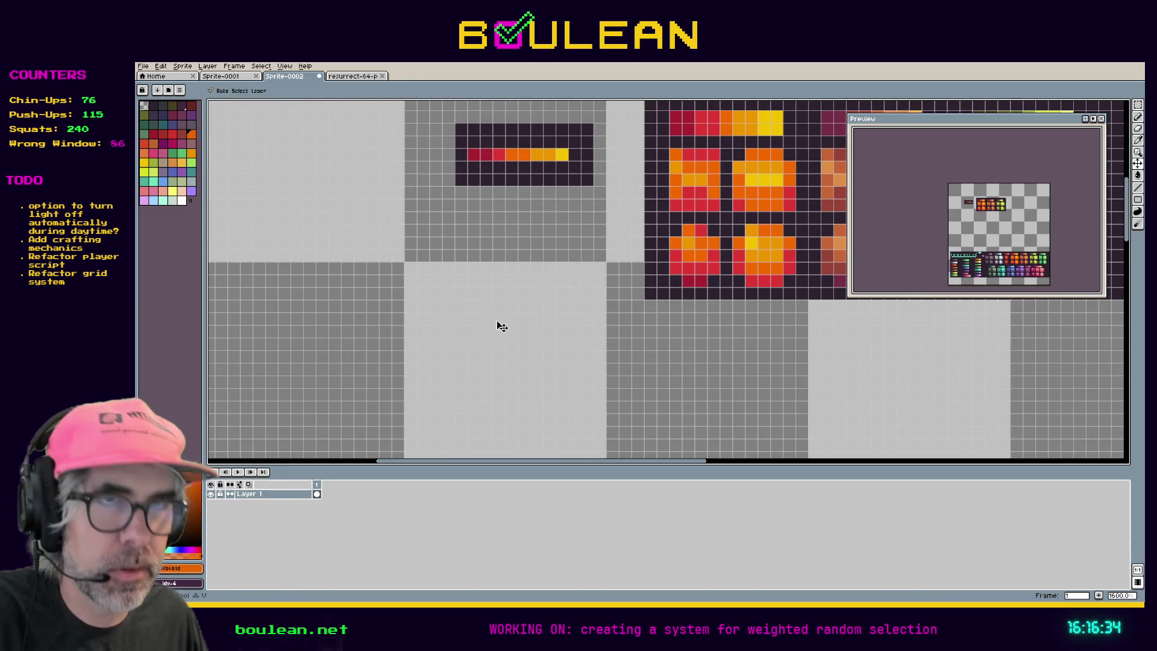
key("b")
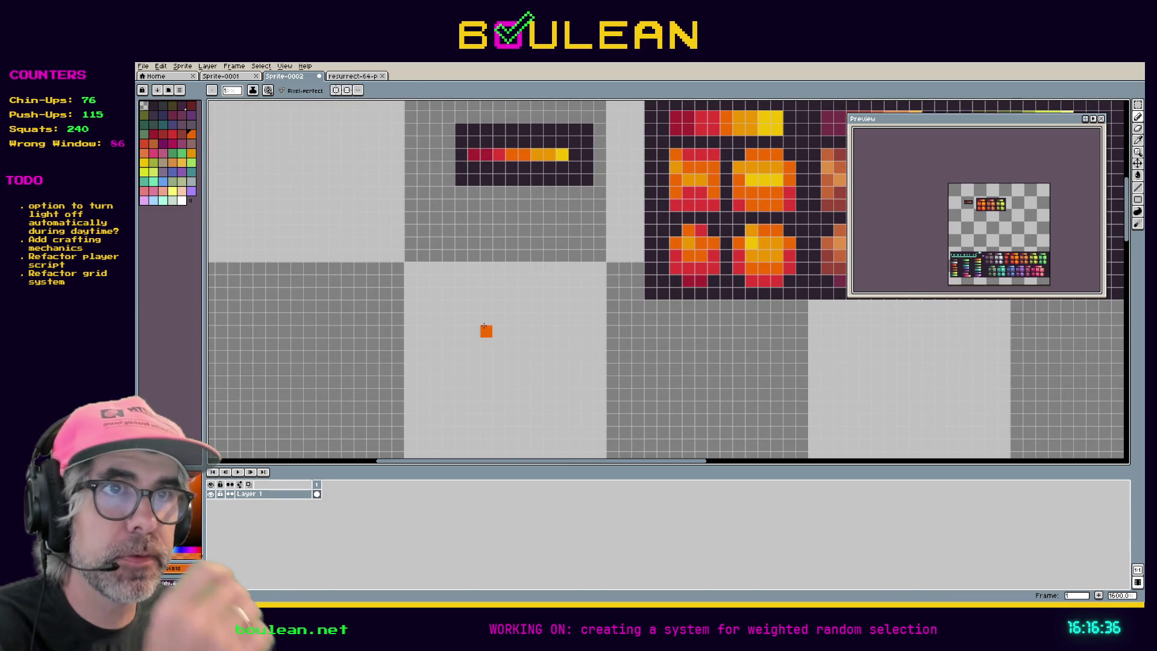
- Sample the orange from the gradient strip as the Pencil colour
key("i")
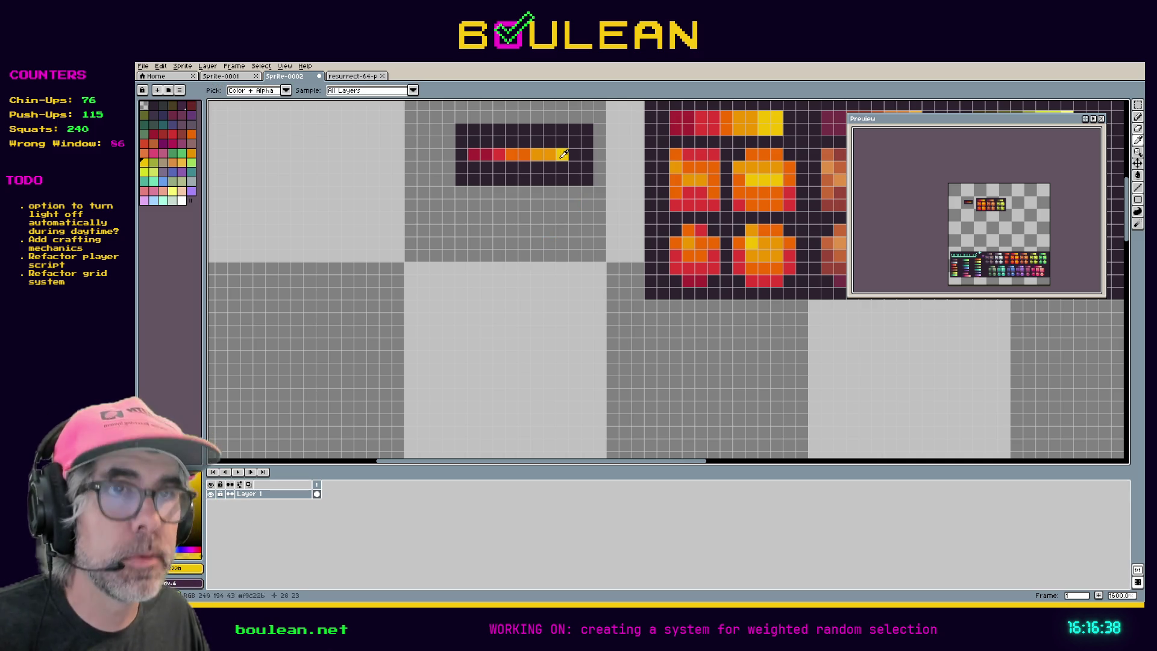
left_click(565, 153)
key("b")
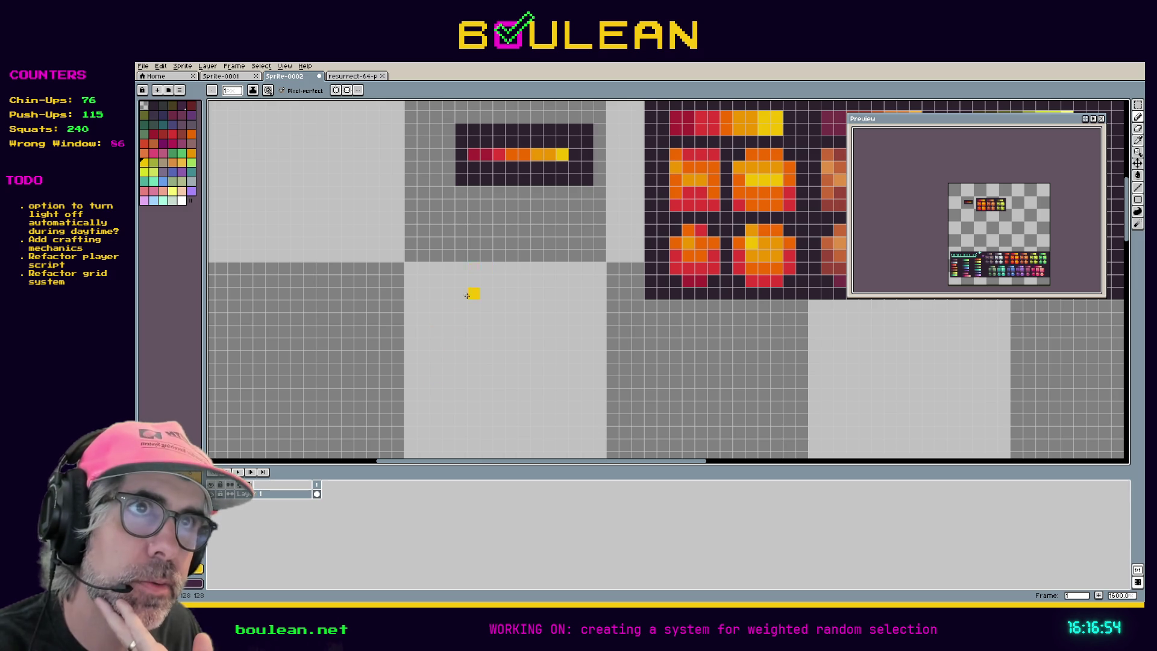
key("i")
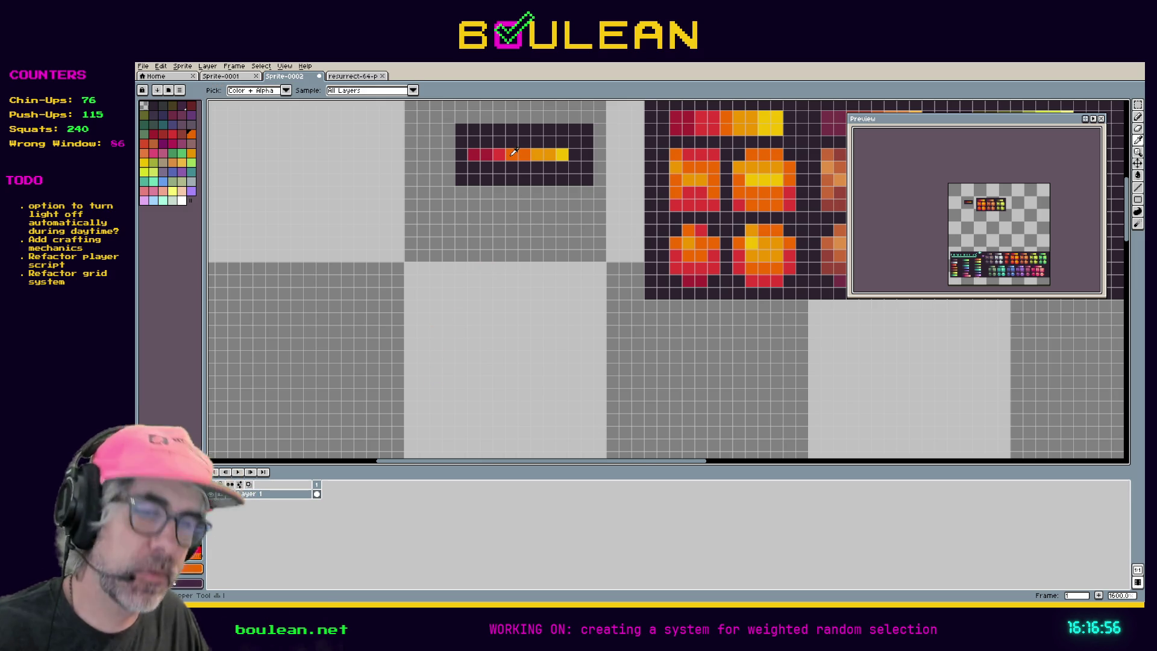
left_click(513, 153)
key("b")
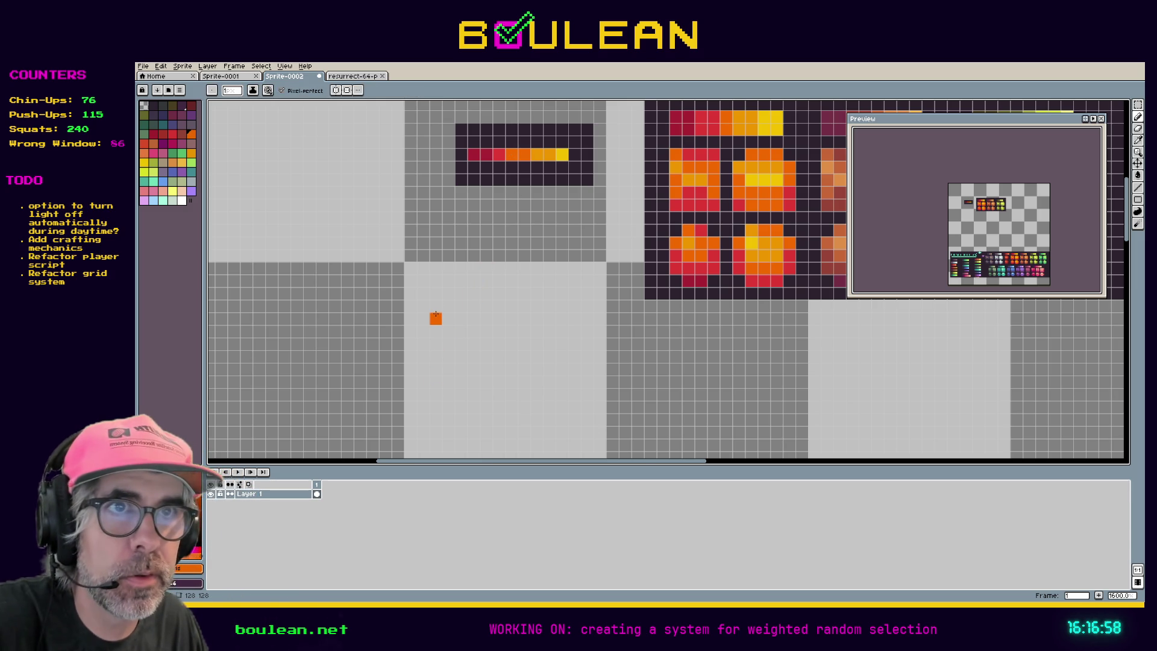
- Plot the curved rear edge of the fish in orange pixels
left_click(433, 308)
left_click(448, 318)
left_click(460, 331)
left_click(461, 344)
left_click(461, 356)
left_click(459, 367)
left_click(445, 380)
left_click(433, 393)
- Fill a three-by-four block of orange pixels for the fish's body
left_click(473, 330)
left_click(486, 330)
left_click(498, 331)
left_click(472, 343)
left_click(485, 343)
left_click(498, 343)
left_click(498, 356)
left_click(485, 356)
left_click(473, 356)
left_click(499, 369)
left_click(485, 369)
left_click(473, 368)
- Build up the top fin above the body
left_click(499, 319)
left_click(485, 318)
left_click(485, 306)
left_click(486, 292)
left_click(499, 305)
left_click(510, 318)
- Extend the body rightward into the head, undoing the last three pixels
left_click(511, 330)
left_click(523, 331)
left_click(536, 330)
left_click(524, 319)
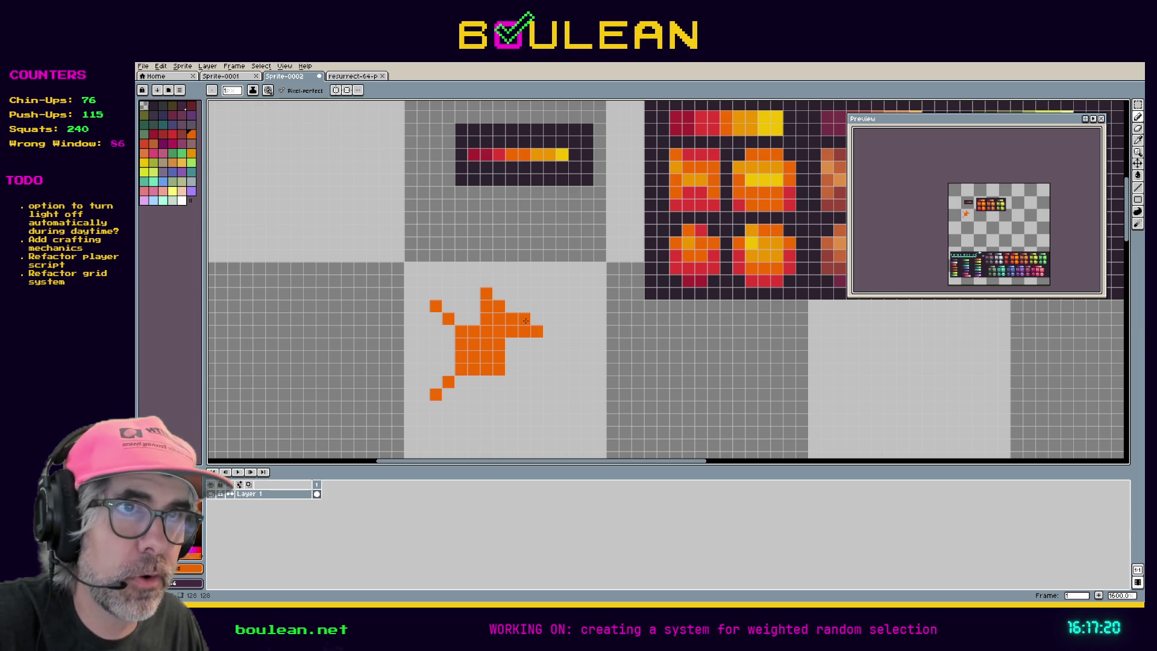
left_click(475, 295)
left_click(478, 318)
left_click(474, 306)
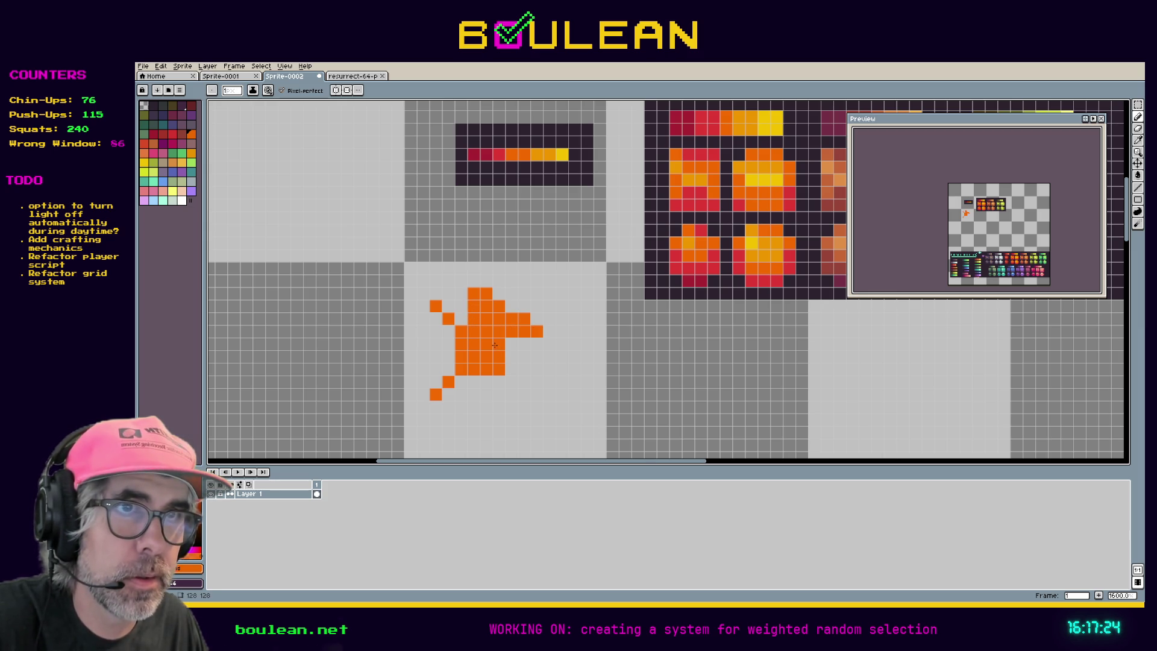
key("ctrl+z")
key("ctrl+z")
key("ctrl+z")
- Extend the fish's lower edge and push the nose tip further right
key("space")
mouse_move(556, 359)
left_mouse_down()
mouse_move(479, 344)
mouse_move(434, 355)
mouse_move(460, 330)
mouse_move(459, 341)
left_mouse_up()
left_click(448, 354)
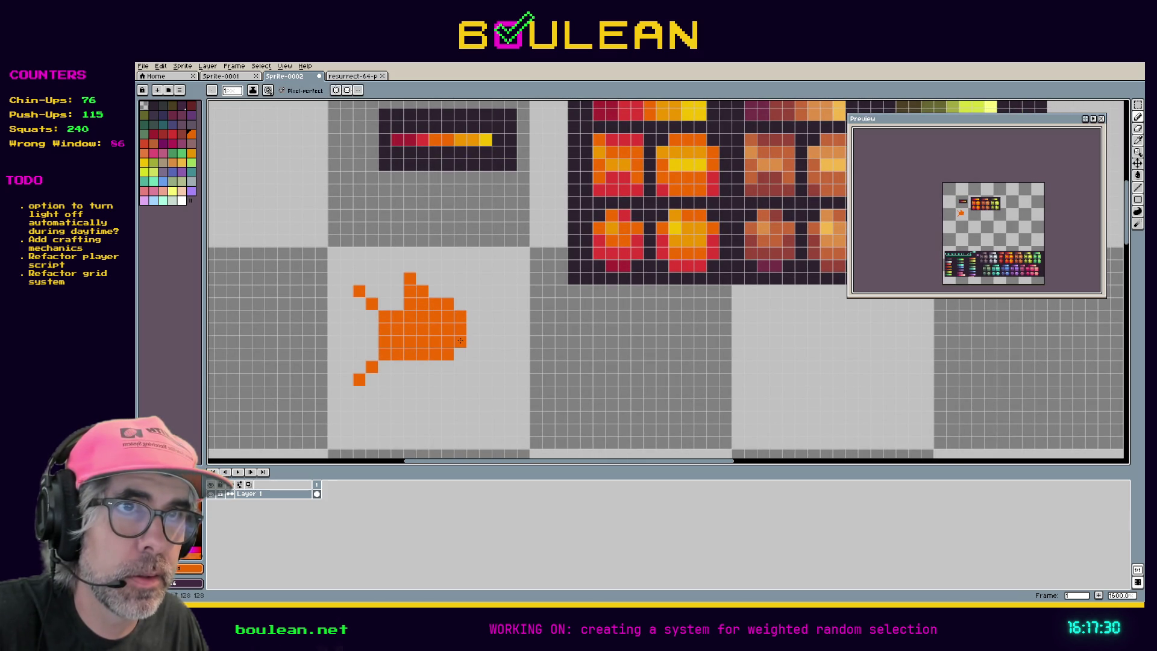
left_click(473, 327)
left_click(473, 319)
left_click(485, 327)
left_click(473, 341)
left_click(461, 354)
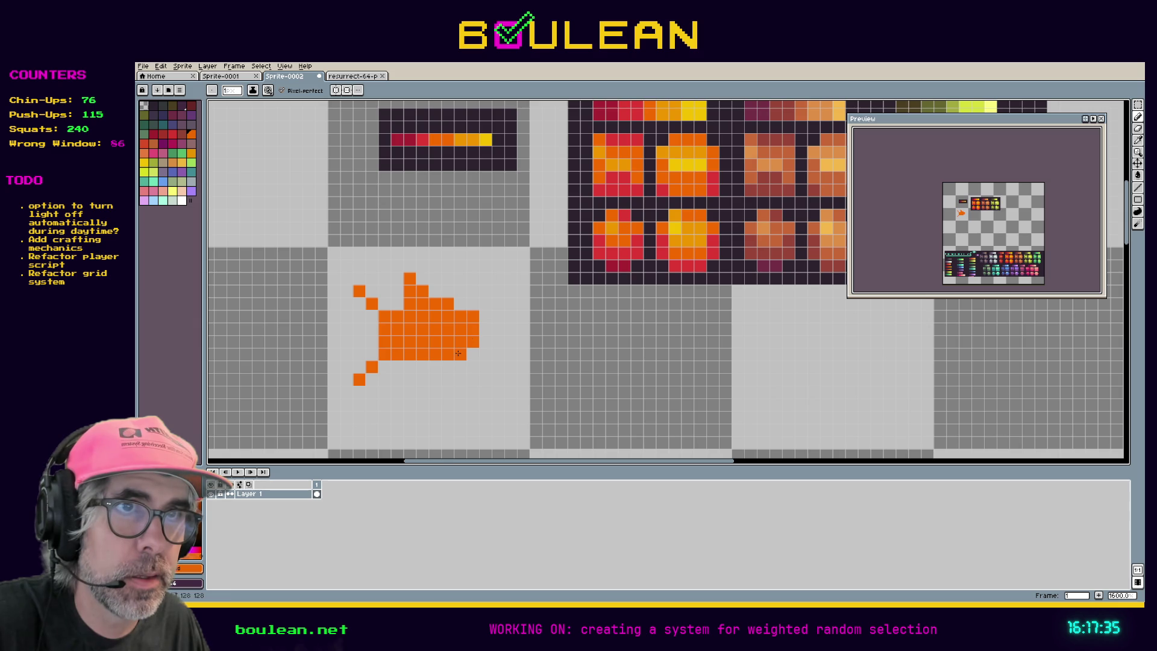
- Reshape the nose into a sharp point, erasing stray pixels
right_click(480, 332)
left_click(482, 338)
right_click(485, 341)
left_click(473, 353)
left_click(486, 341)
left_click(485, 328)
left_click(498, 329)
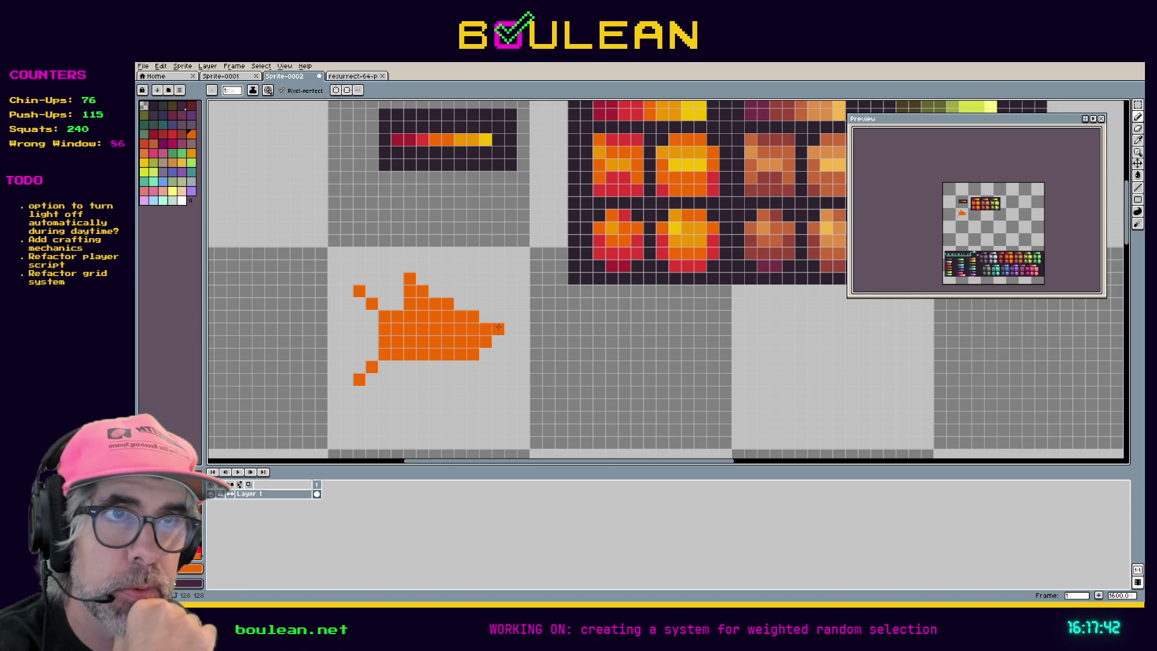
right_click(498, 329)
left_click(485, 353)
left_click(498, 341)
right_click(486, 354)
left_click(485, 354)
- Add a front and a rear lower fin below the body
left_click(471, 364)
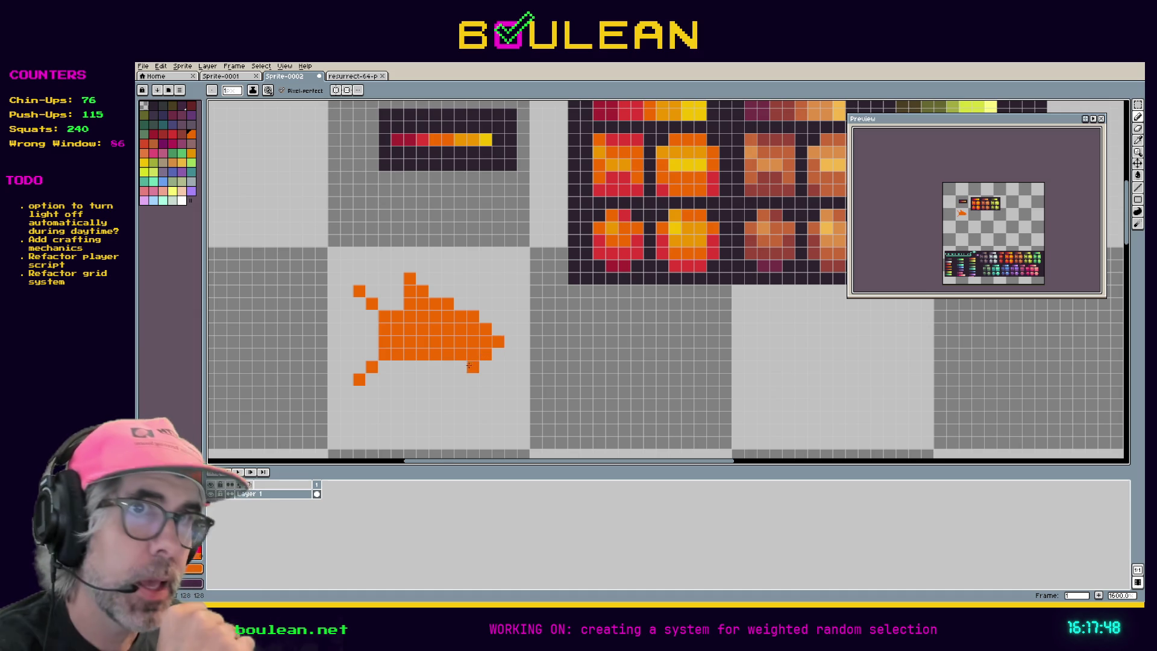
left_click(462, 378)
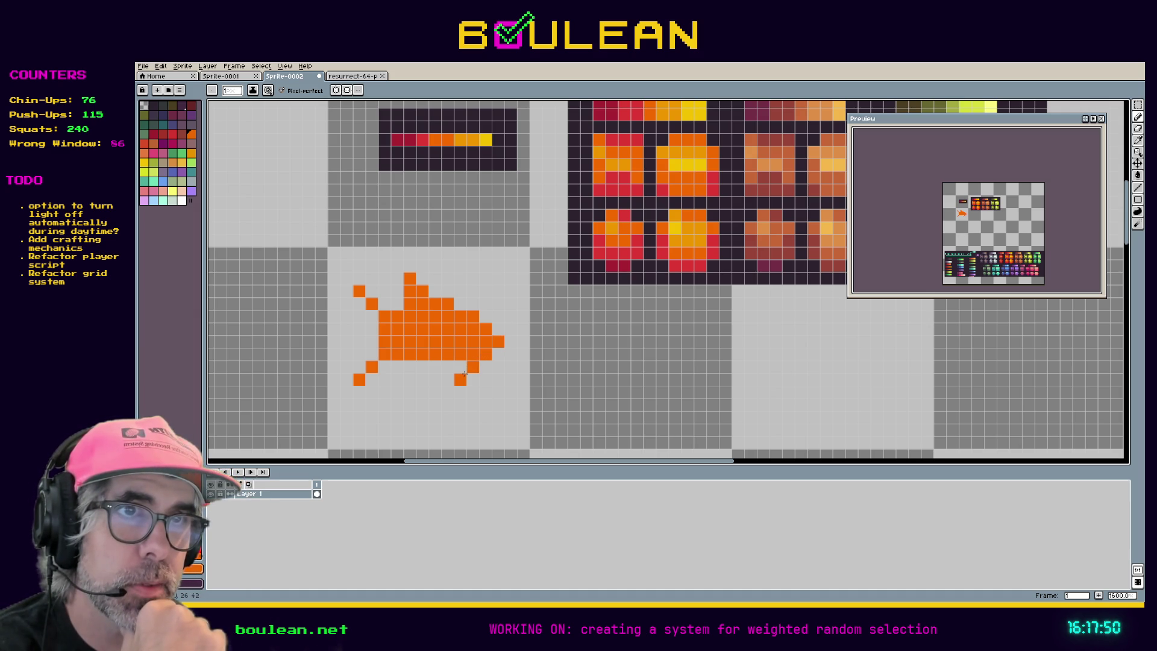
left_click(461, 366)
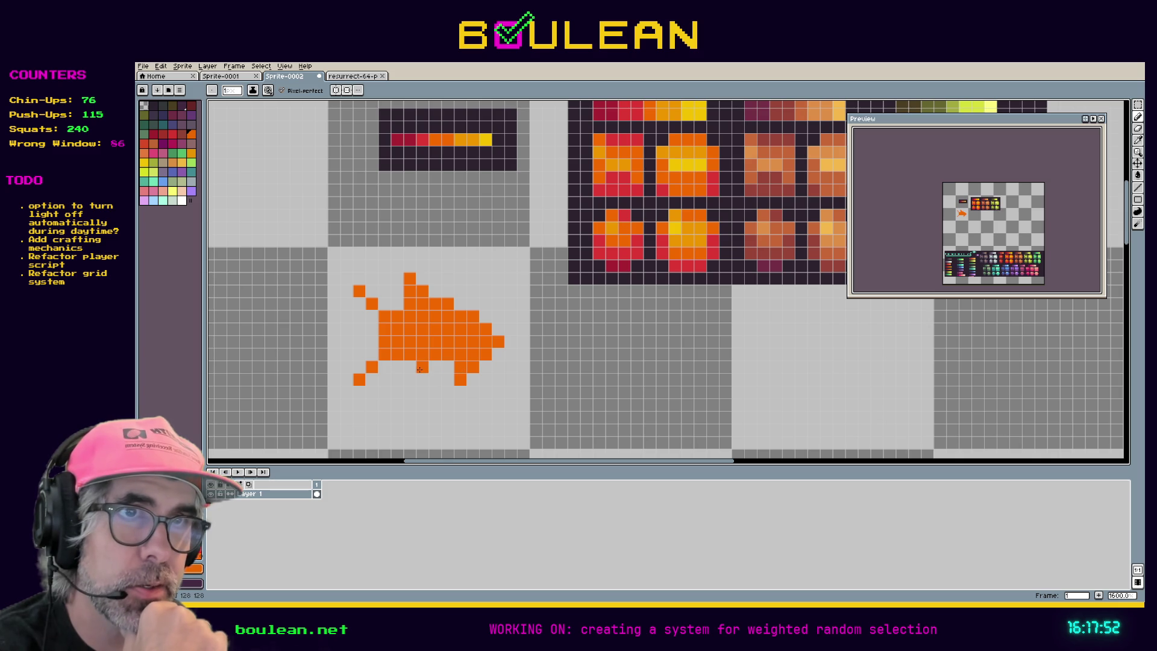
mouse_move(421, 369)
left_mouse_down()
mouse_move(421, 380)
mouse_move(415, 361)
left_mouse_up()
left_click(412, 386)
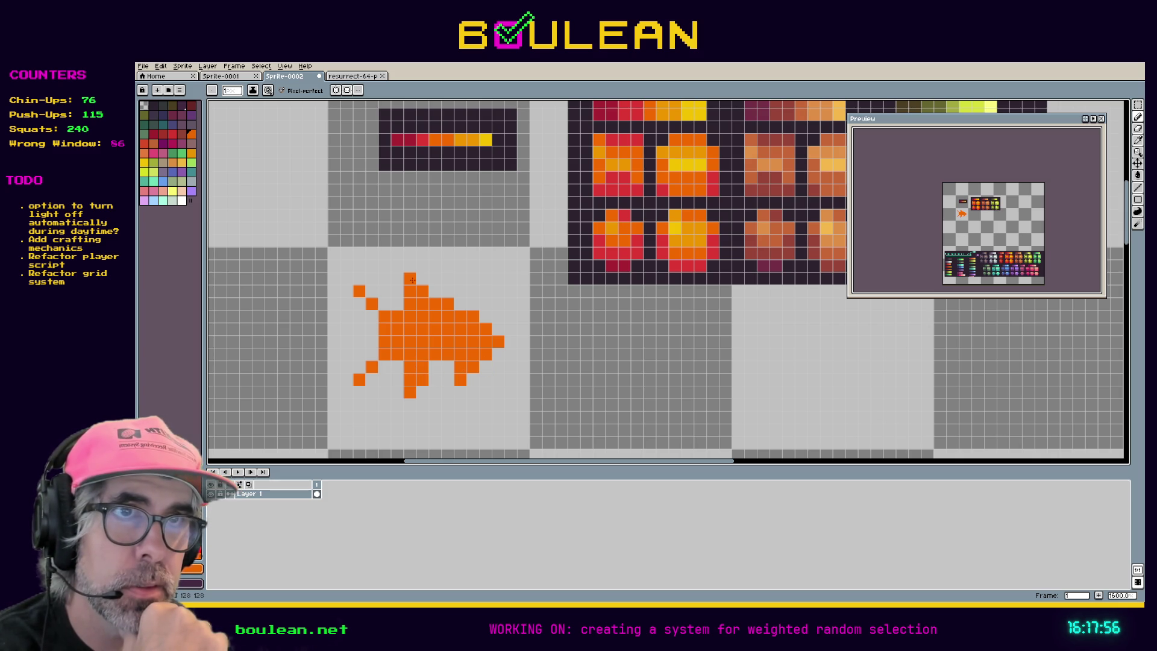
- Raise the top fin into a spike sloping toward the nose, plus a middle lower-fin pixel
left_click(407, 267)
left_click(422, 279)
left_click(431, 291)
left_click(459, 308)
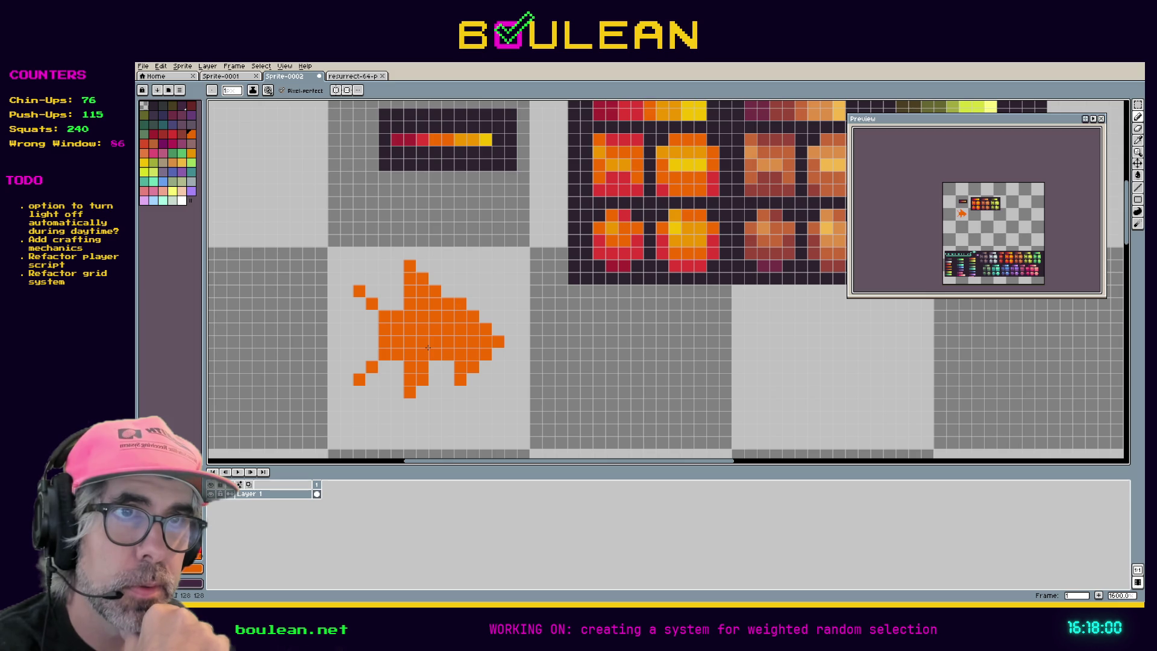
left_click(439, 365)
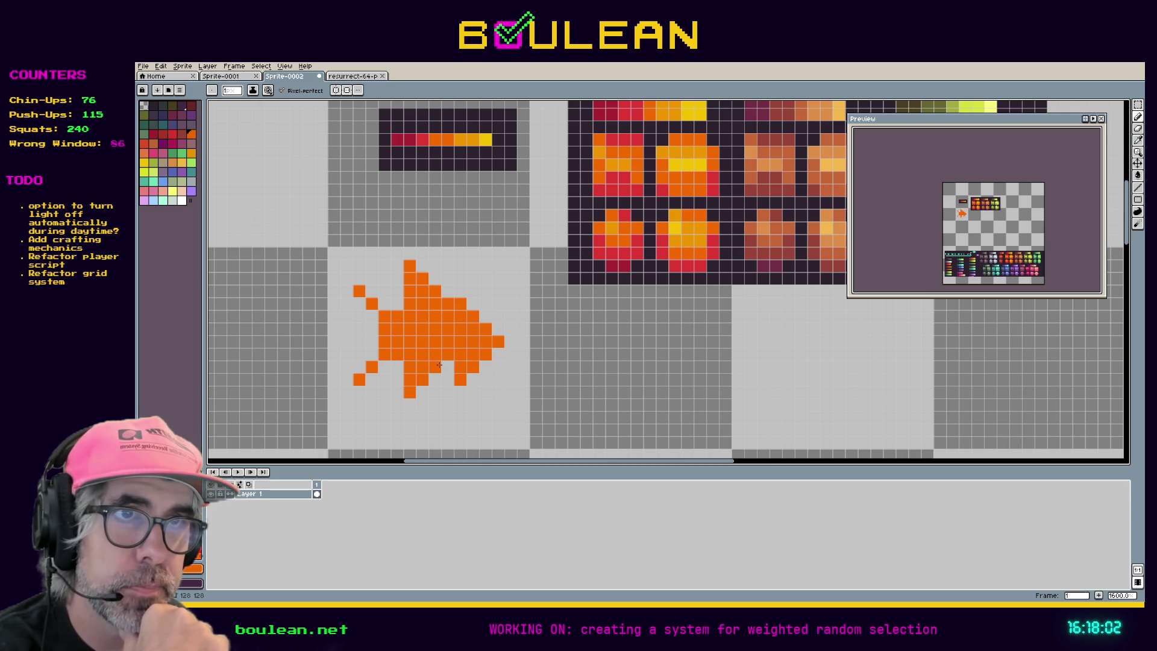
- Draw the lower and upper diagonal lobes of the forked chevron tail
left_click(356, 416)
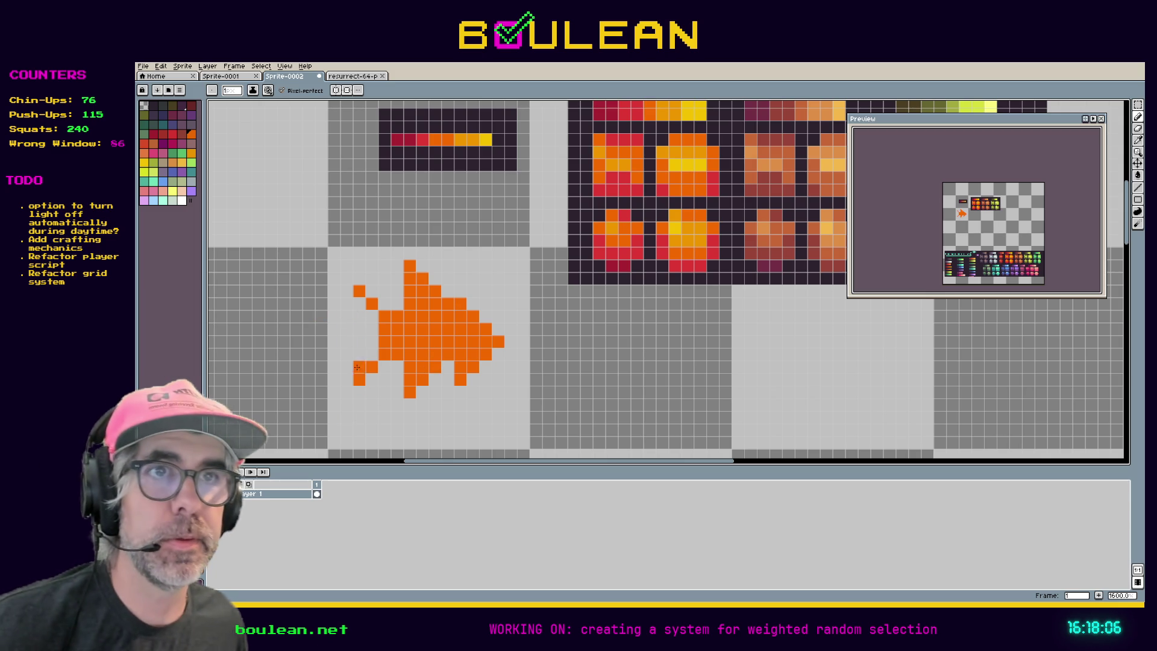
left_click(384, 367)
left_click(372, 379)
left_click(359, 392)
left_click(351, 393)
left_click(384, 303)
left_click(372, 290)
left_click(359, 280)
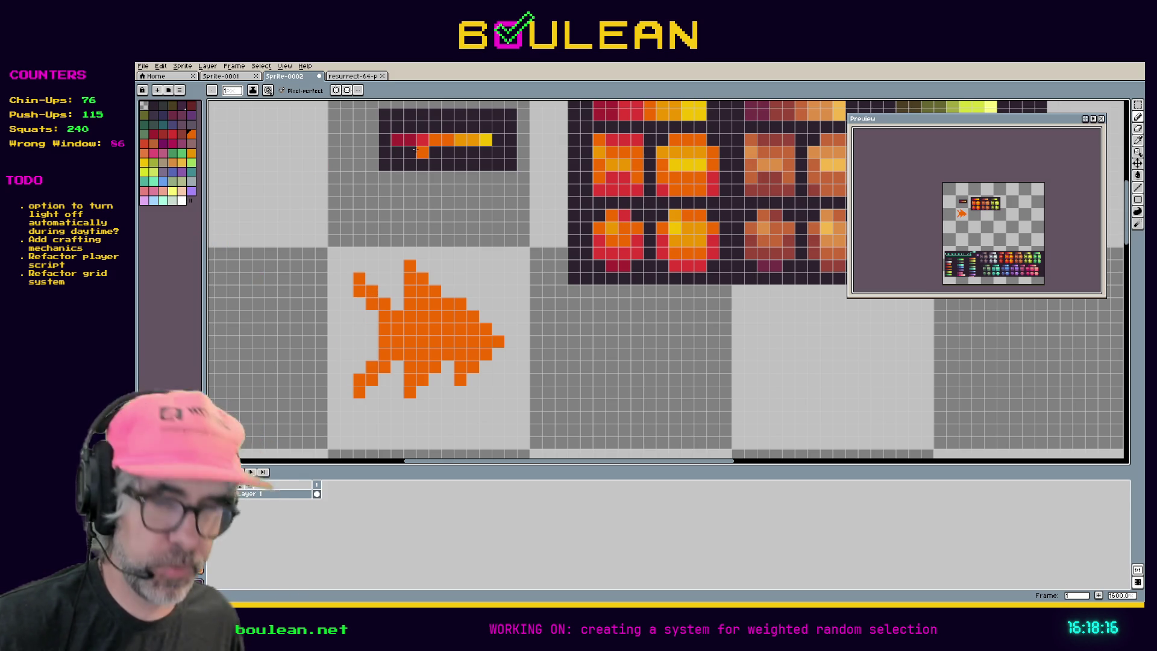
key("i")
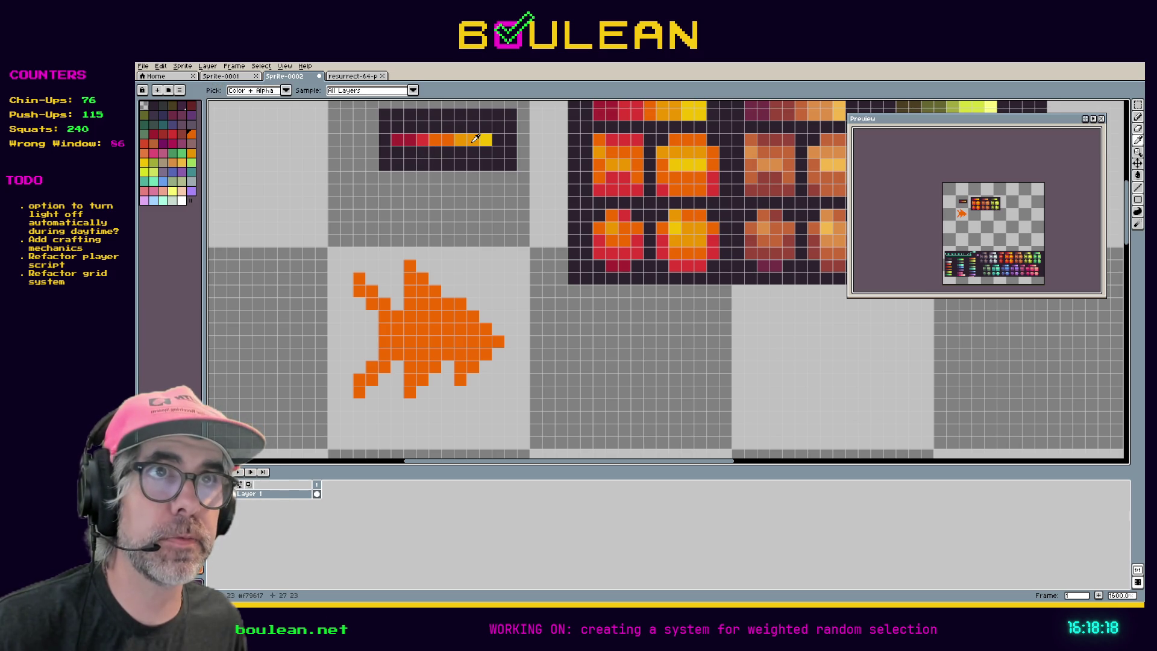
key("b")
left_click(404, 268)
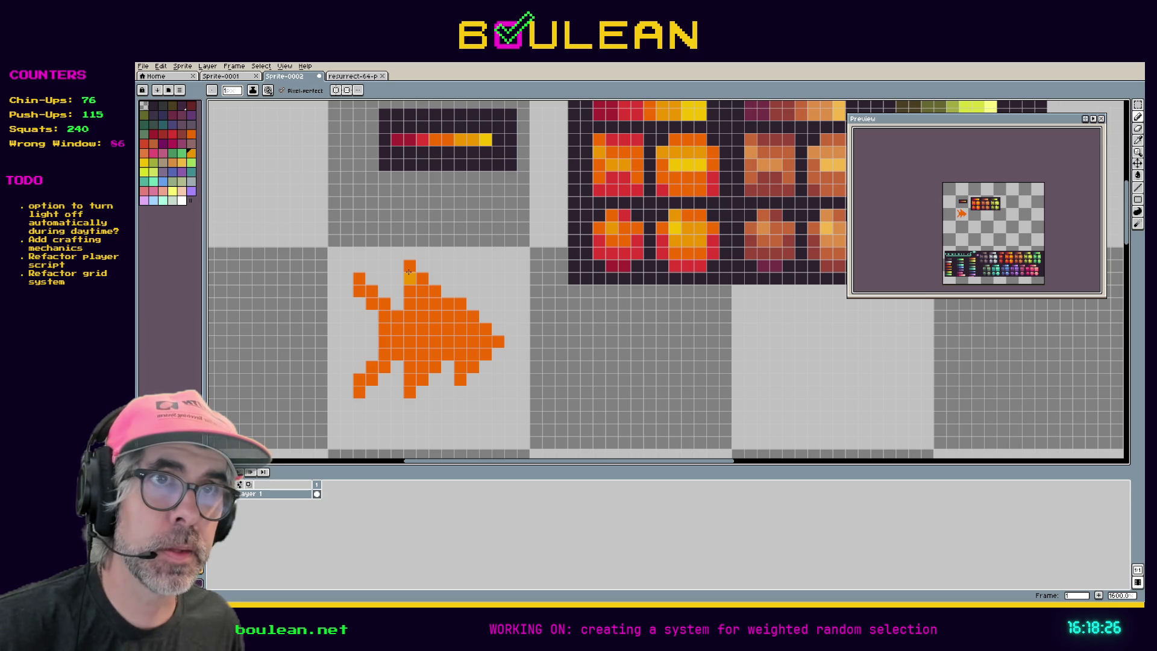
- With the marquee, shift the fish body a cell right and the tail a cell left, then join the body to the tail
key("m")
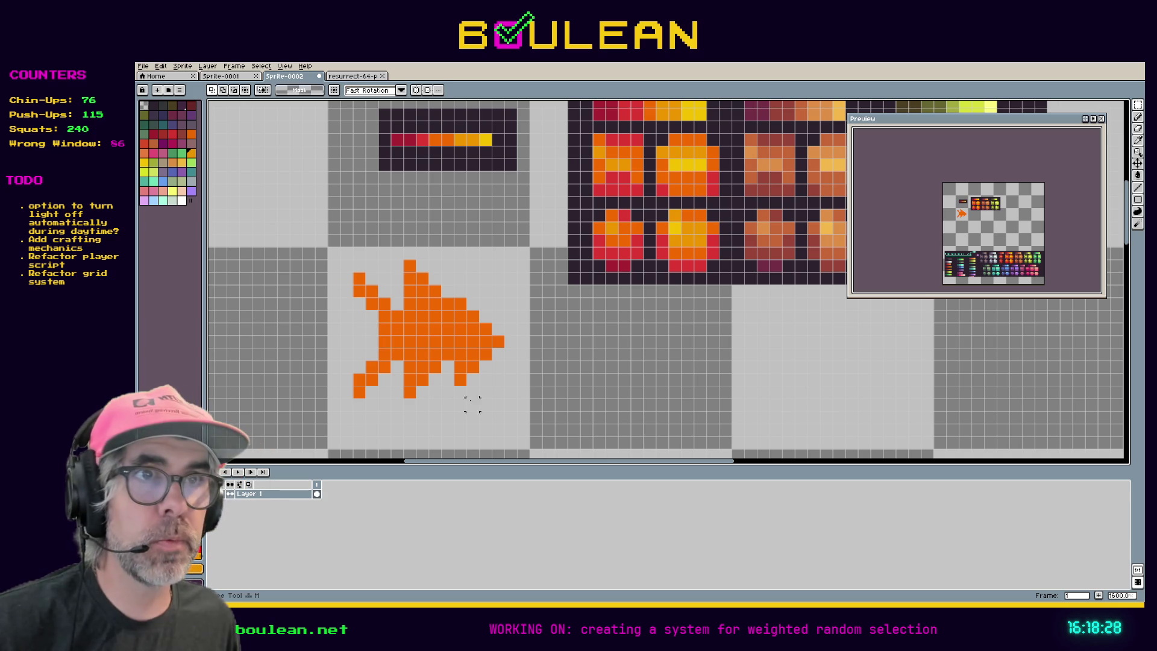
left_click_drag(505, 424, 402, 258)
left_click_drag(436, 324, 448, 325)
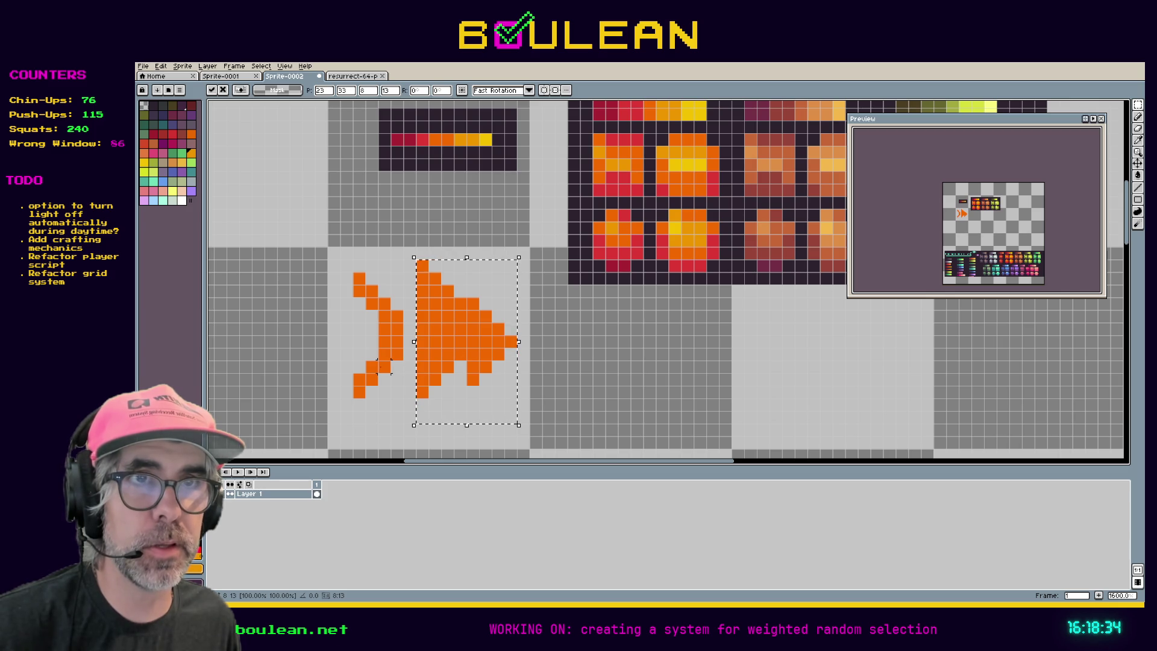
left_click_drag(404, 411, 326, 270)
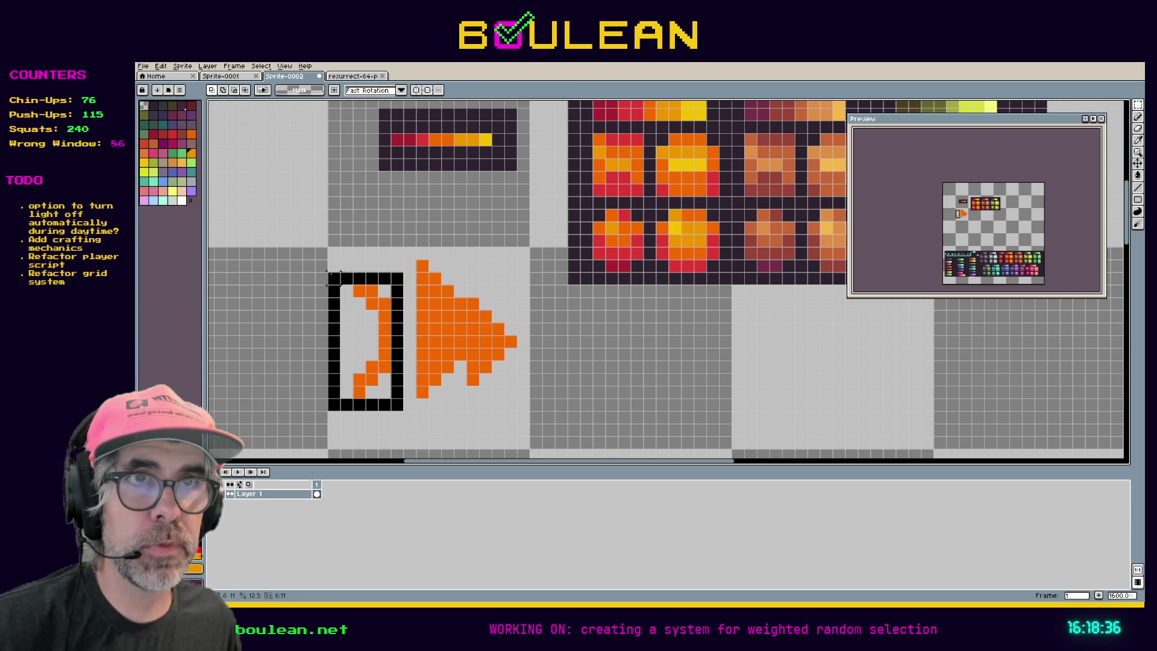
left_click_drag(384, 333, 372, 333)
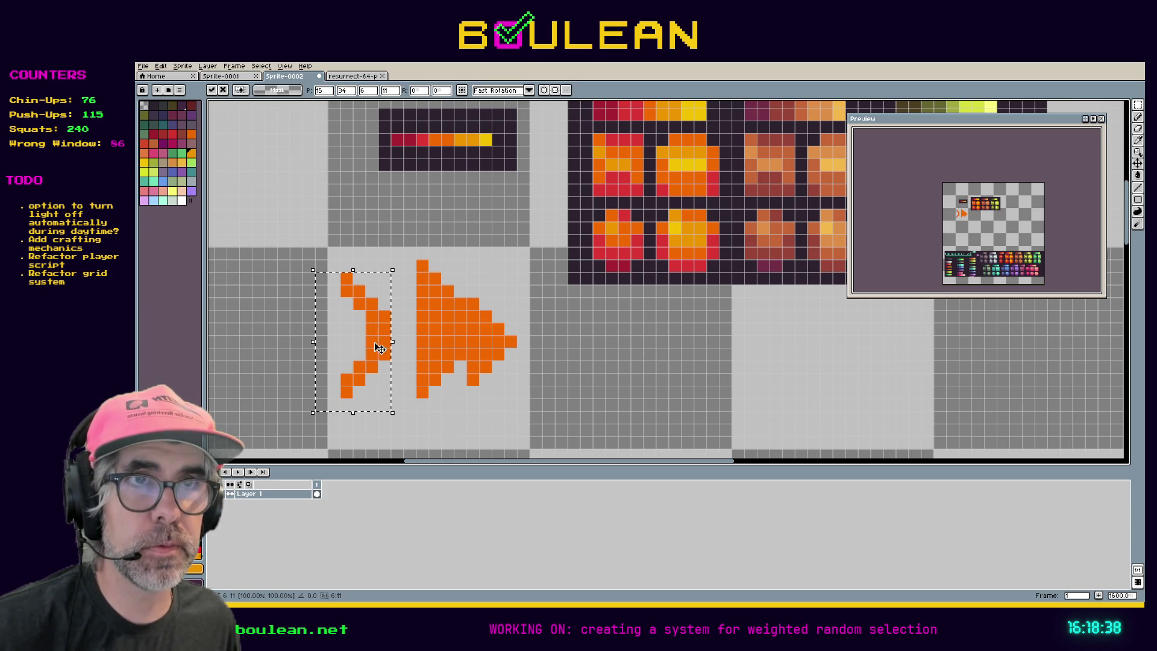
key("ctrl+d")
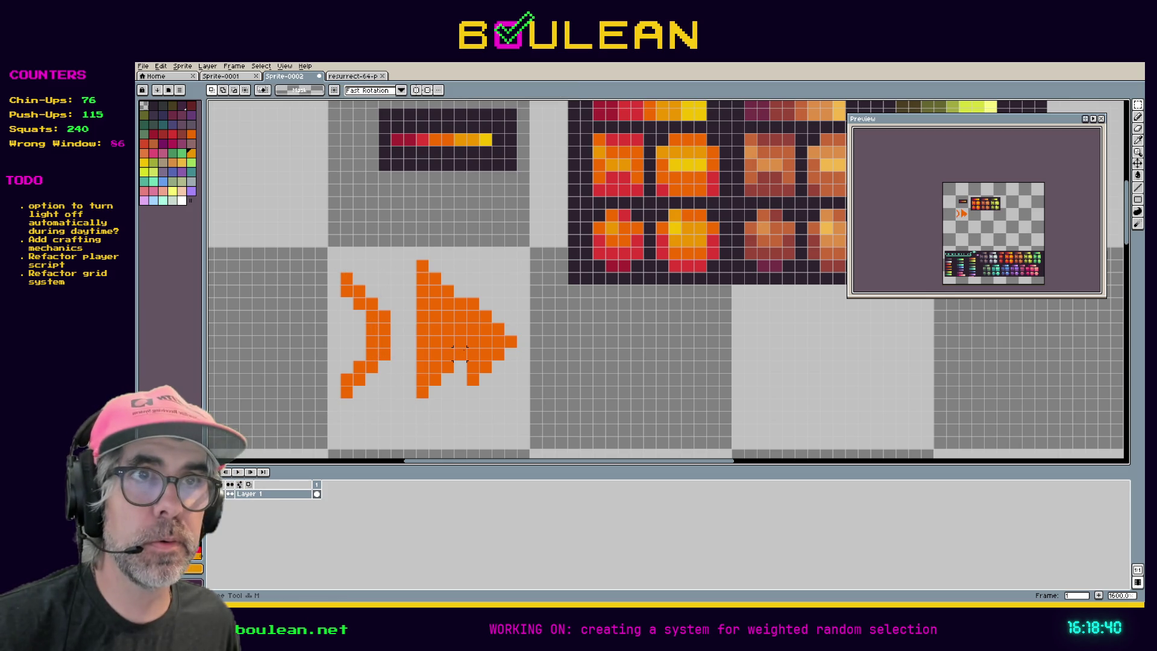
mouse_move(467, 360)
left_mouse_down()
mouse_move(414, 330)
mouse_move(415, 306)
mouse_move(426, 330)
mouse_move(398, 340)
left_mouse_up()
left_click(396, 252)
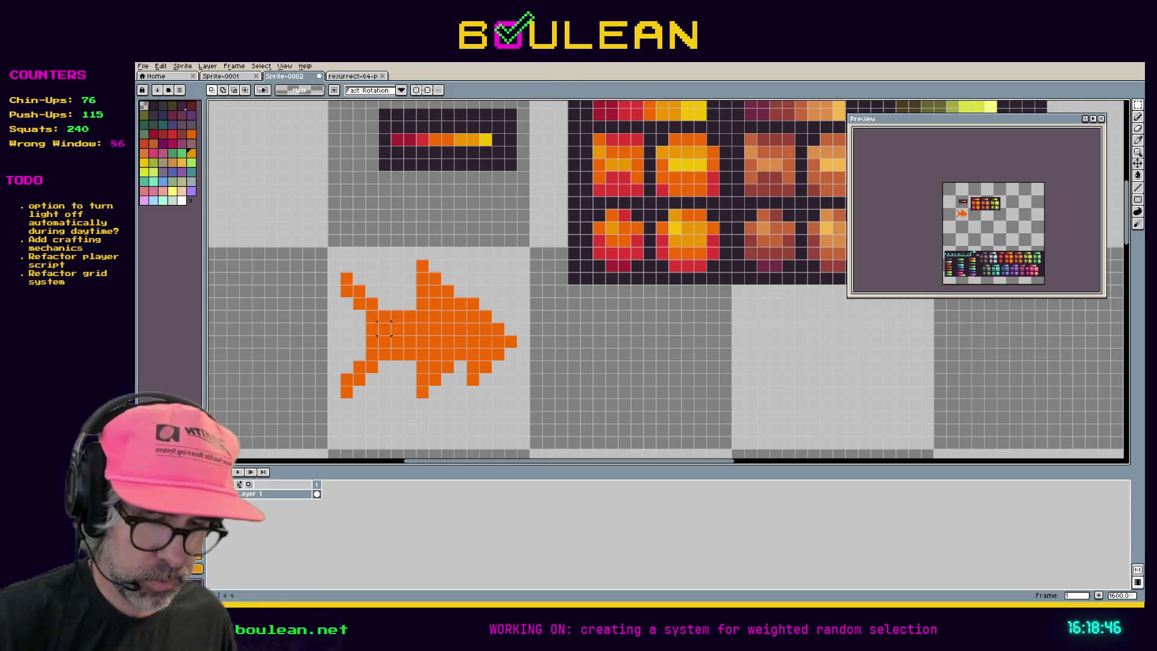
- Reposition the upper fin and the lower fins, shifting the lower fins one pixel left
mouse_move(396, 252)
left_mouse_down()
mouse_move(497, 302)
mouse_move(468, 312)
left_mouse_up()
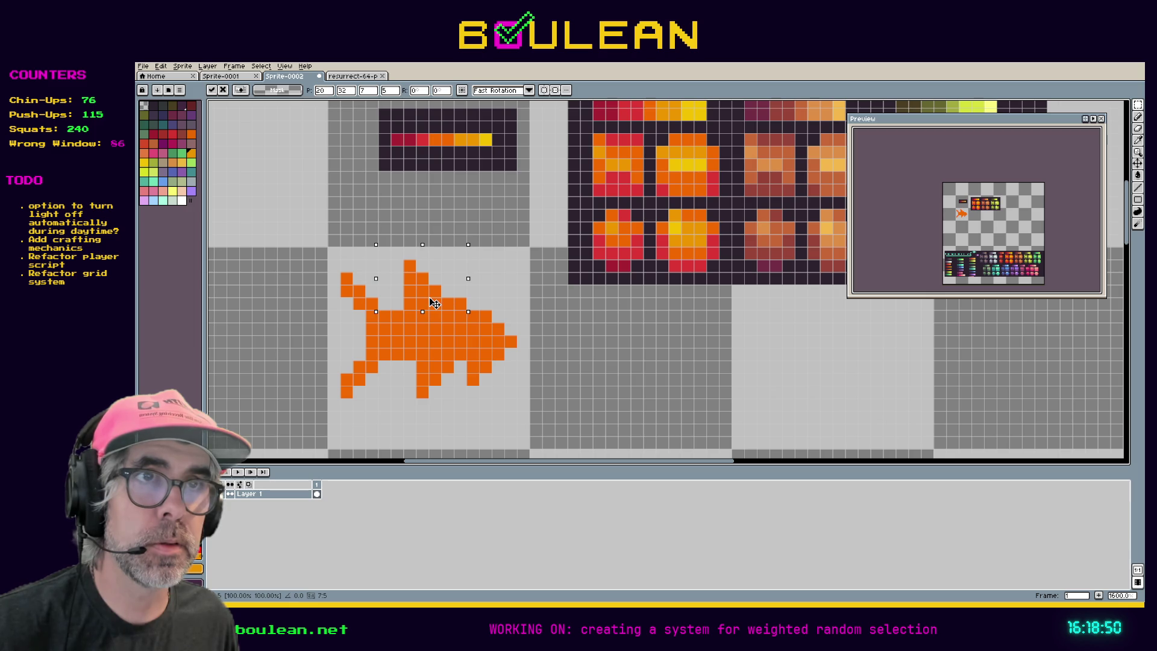
mouse_move(505, 413)
left_mouse_down()
mouse_move(401, 358)
mouse_move(413, 375)
left_mouse_up()
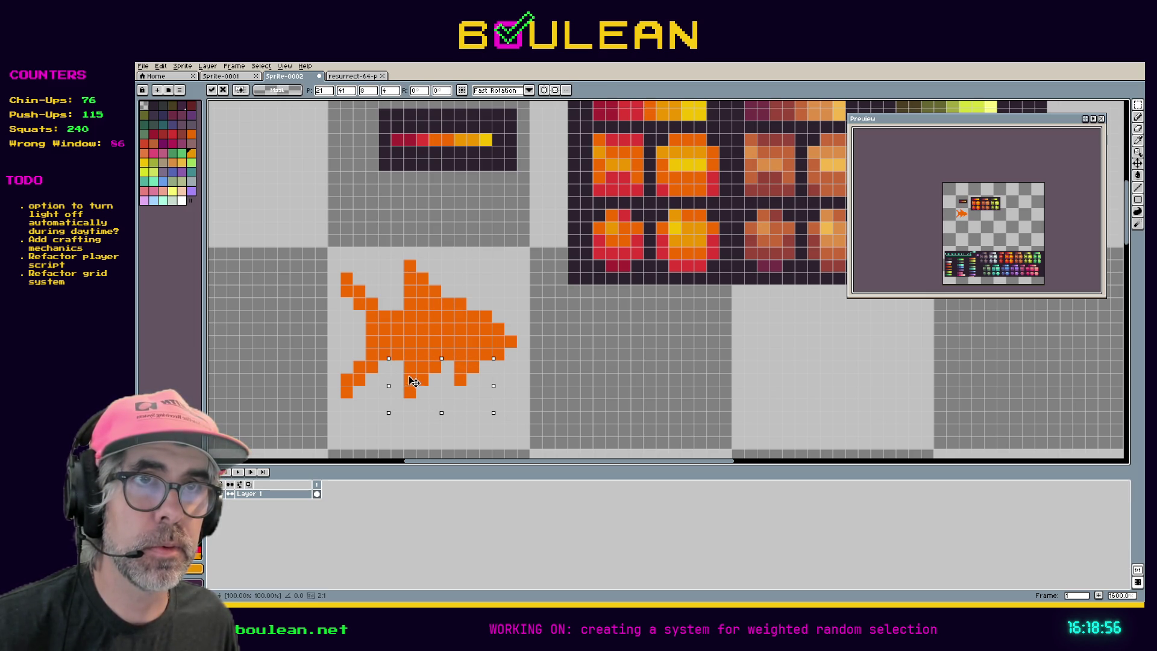
left_click_drag(410, 377, 404, 375)
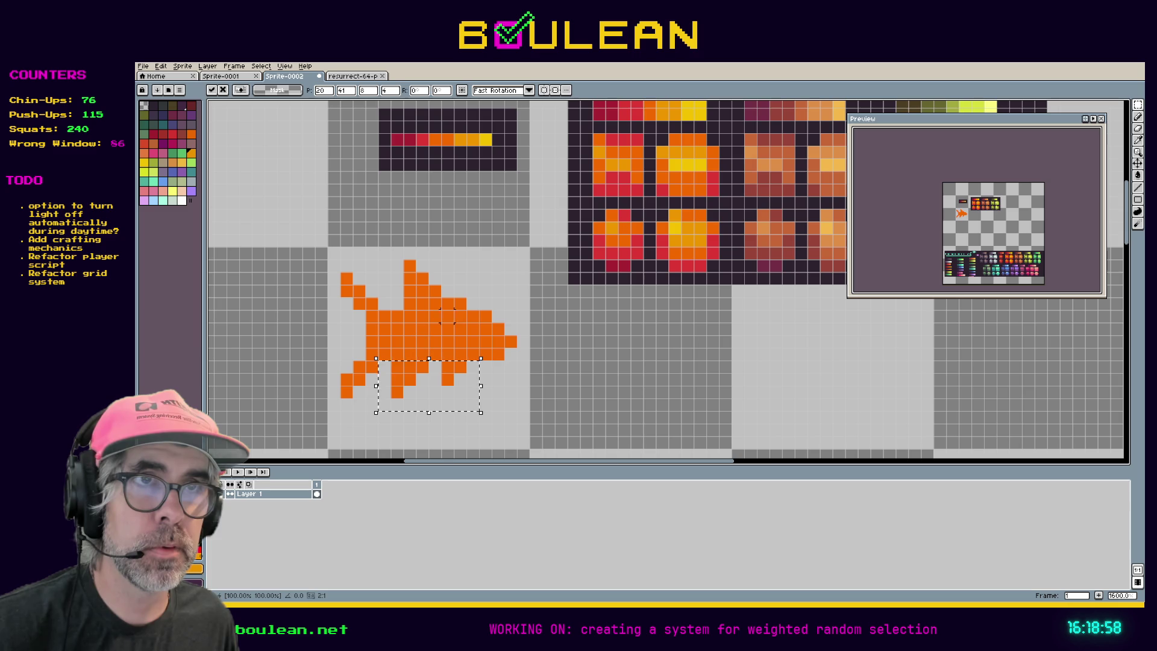
key("Return")
mouse_move(479, 309)
left_mouse_down()
mouse_move(410, 291)
mouse_move(427, 291)
left_mouse_up()
key("Return")
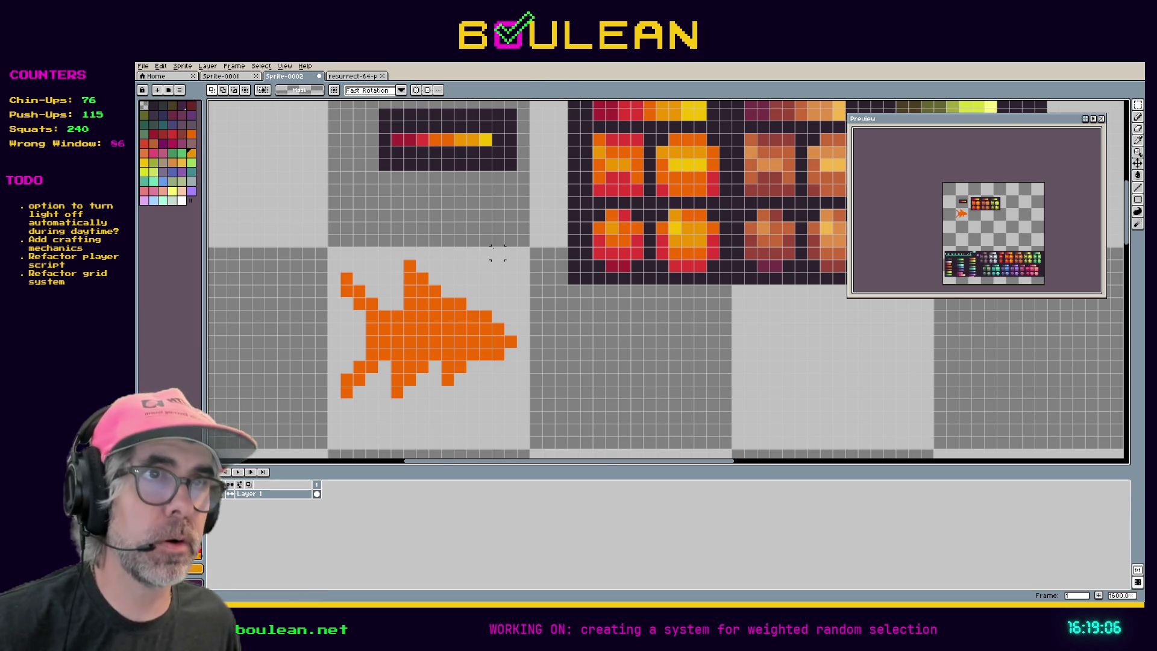
- Paint a single dark eye pixel on the fish's head with the pencil
key("i")
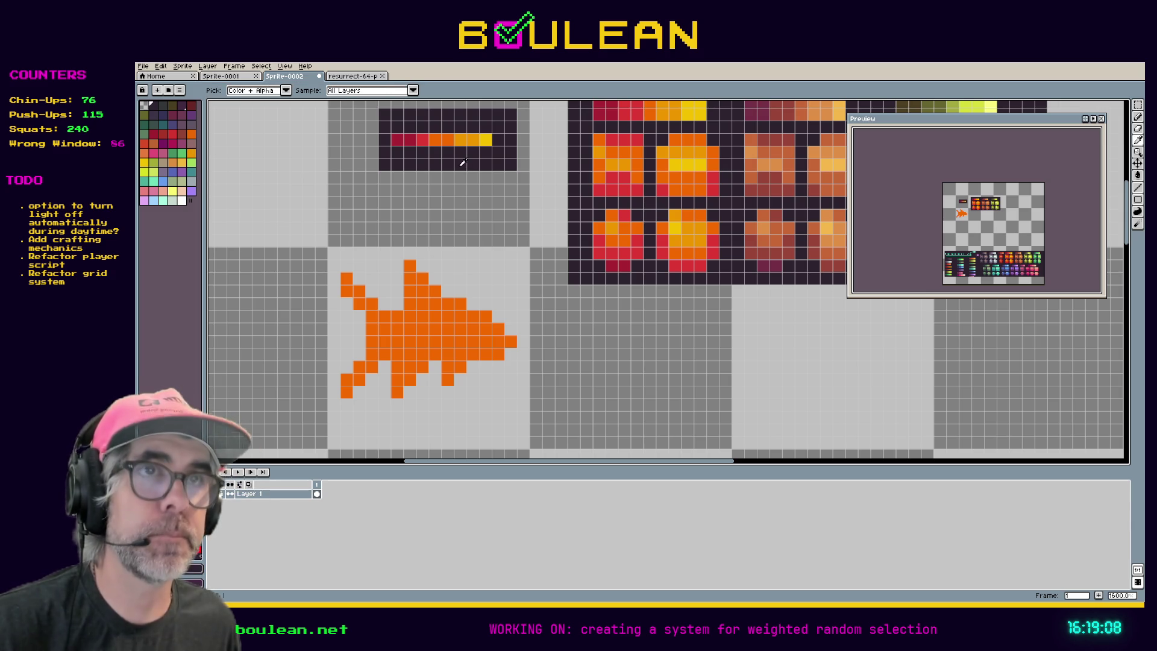
key("b")
left_click(480, 328)
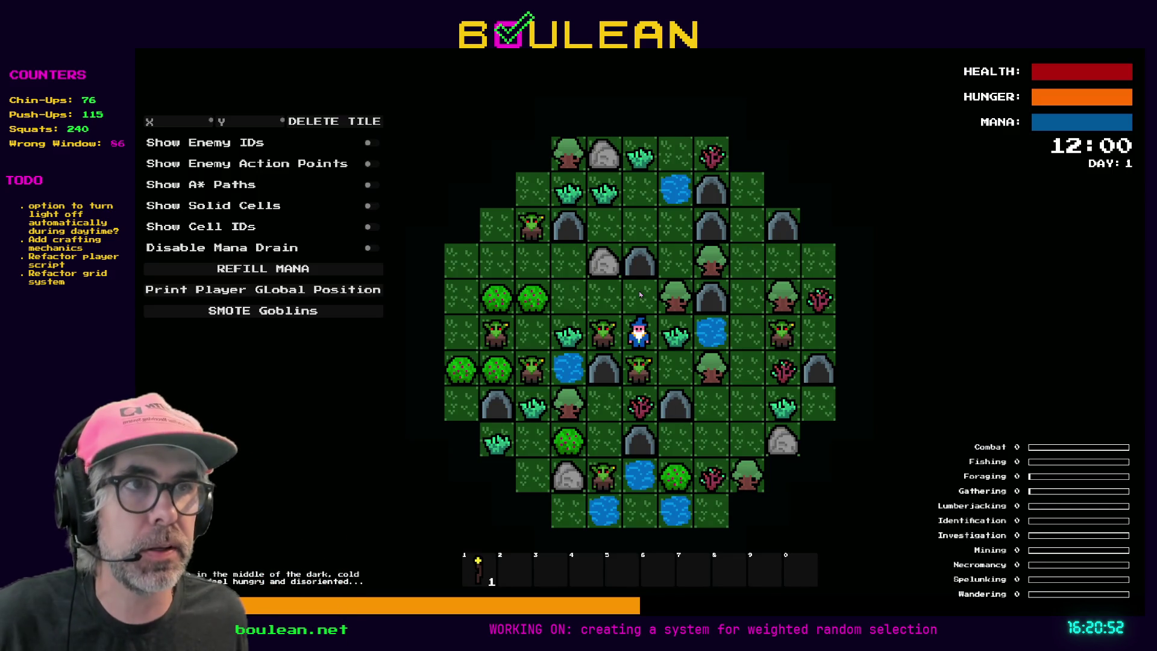
- Zoom in on the wizard and nearby creatures in the game, zoom partly back out, then return to Aseprite
scroll(640, 294, "up", 5)
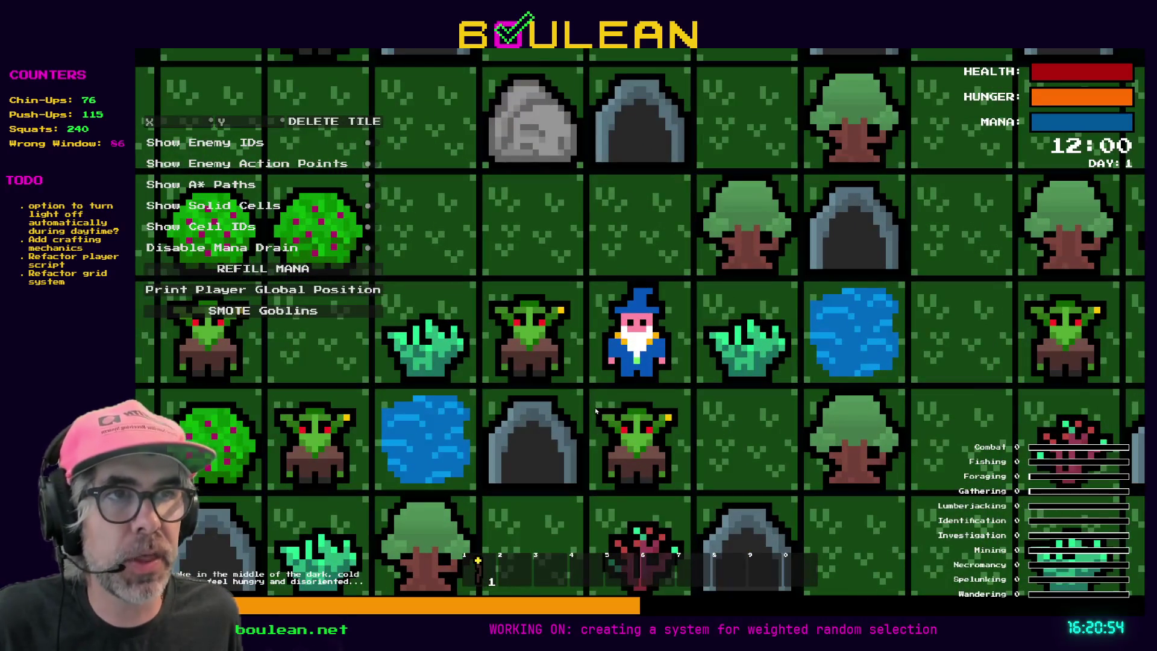
scroll(606, 461, "up", 3)
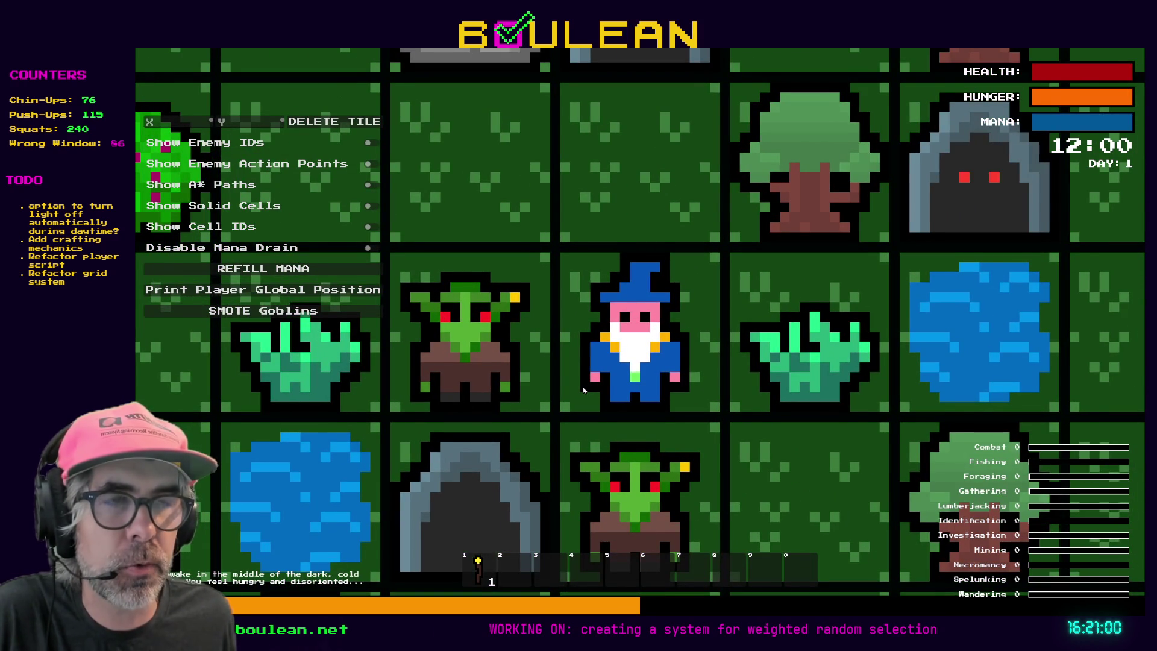
scroll(588, 391, "up", 1)
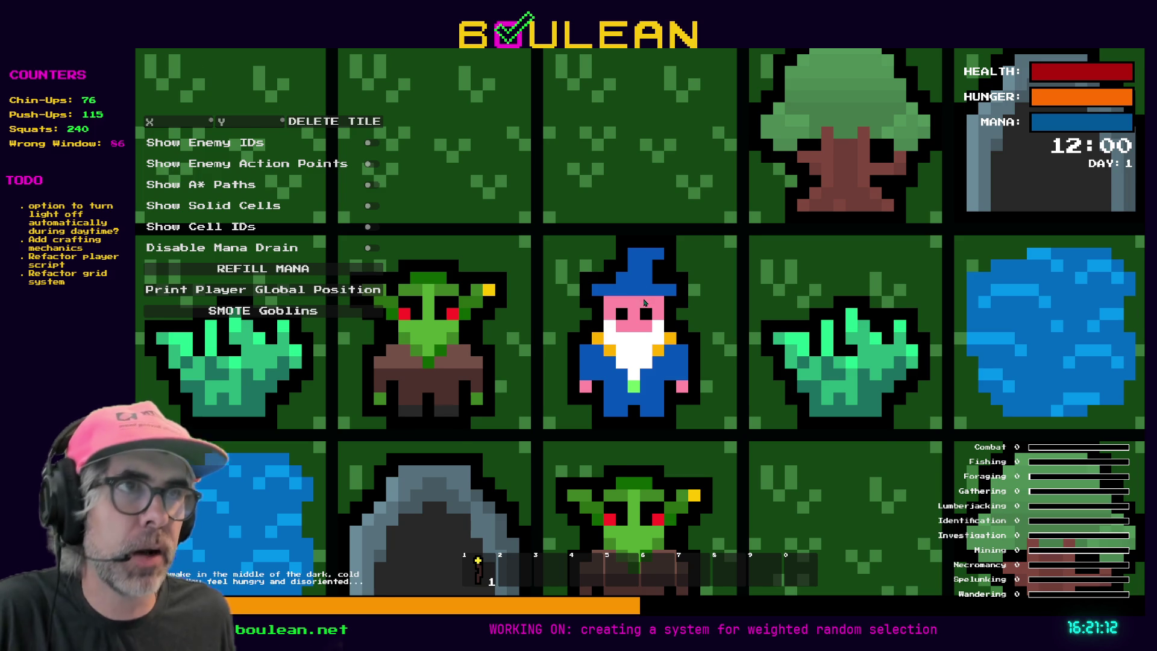
scroll(645, 301, "down", 2)
scroll(644, 349, "down", 3)
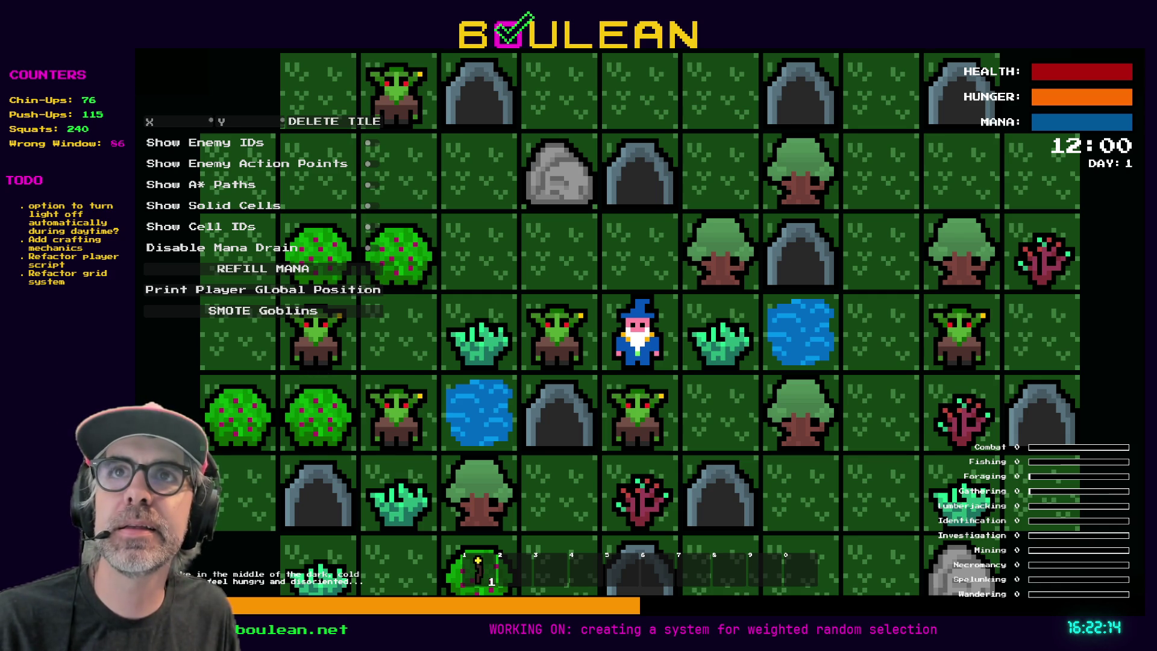
key("alt+Tab")
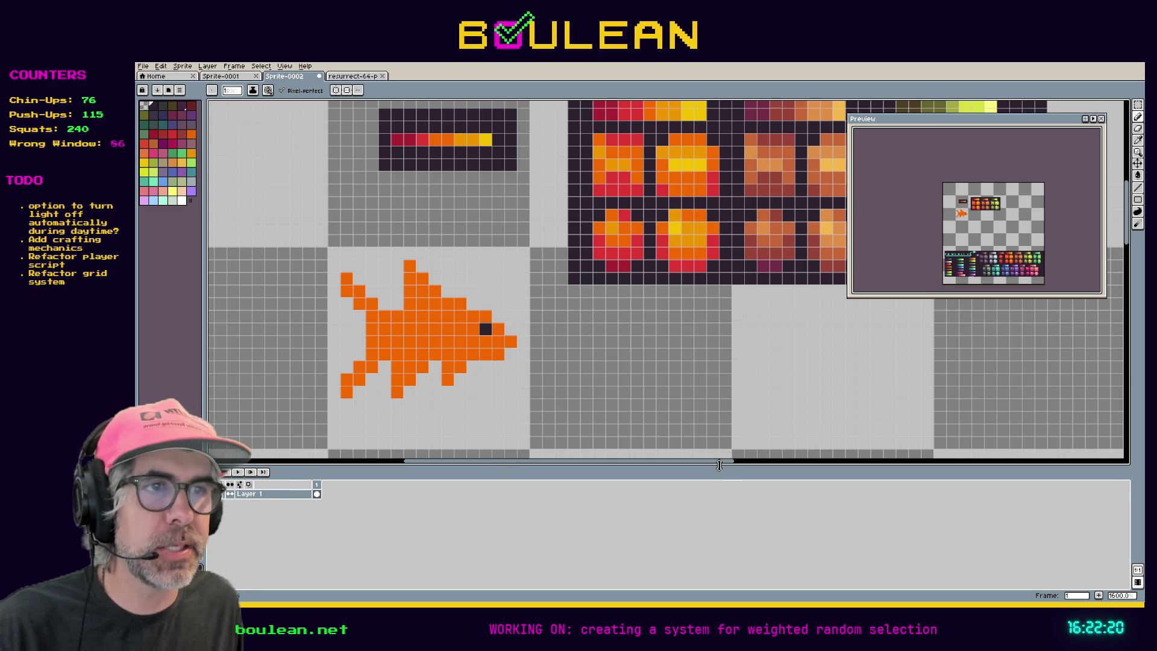
- Add a new layer named 'Outline' above Layer 1 and place the first black pixel under the lower tail fin
left_click_drag(697, 465, 656, 463)
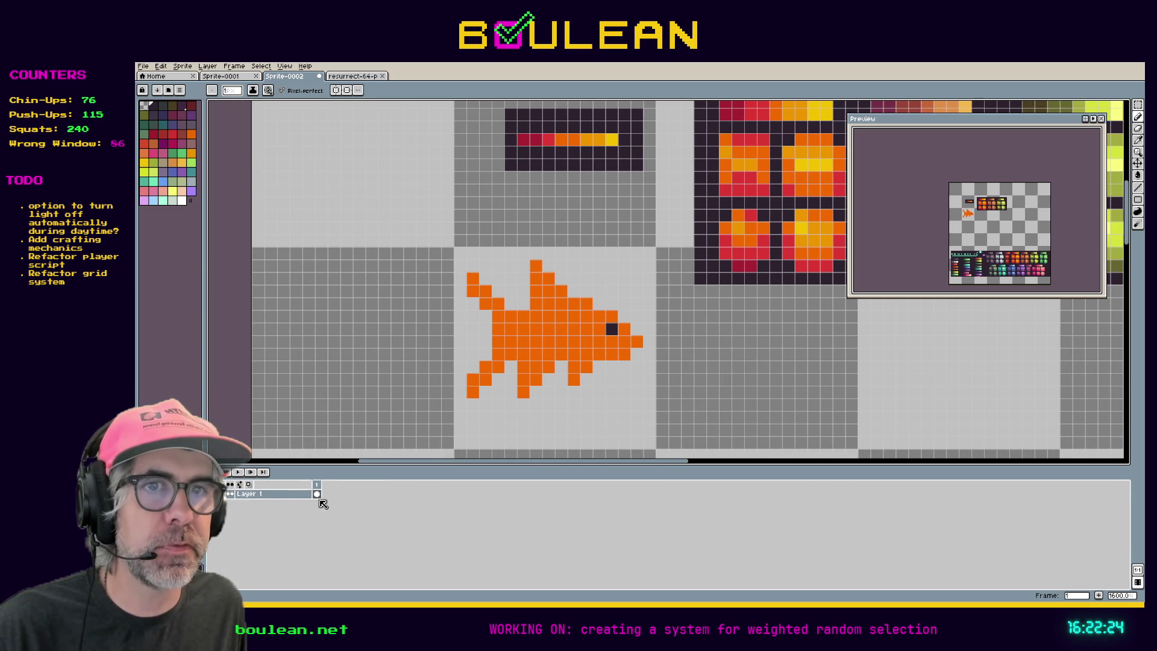
right_click(272, 496)
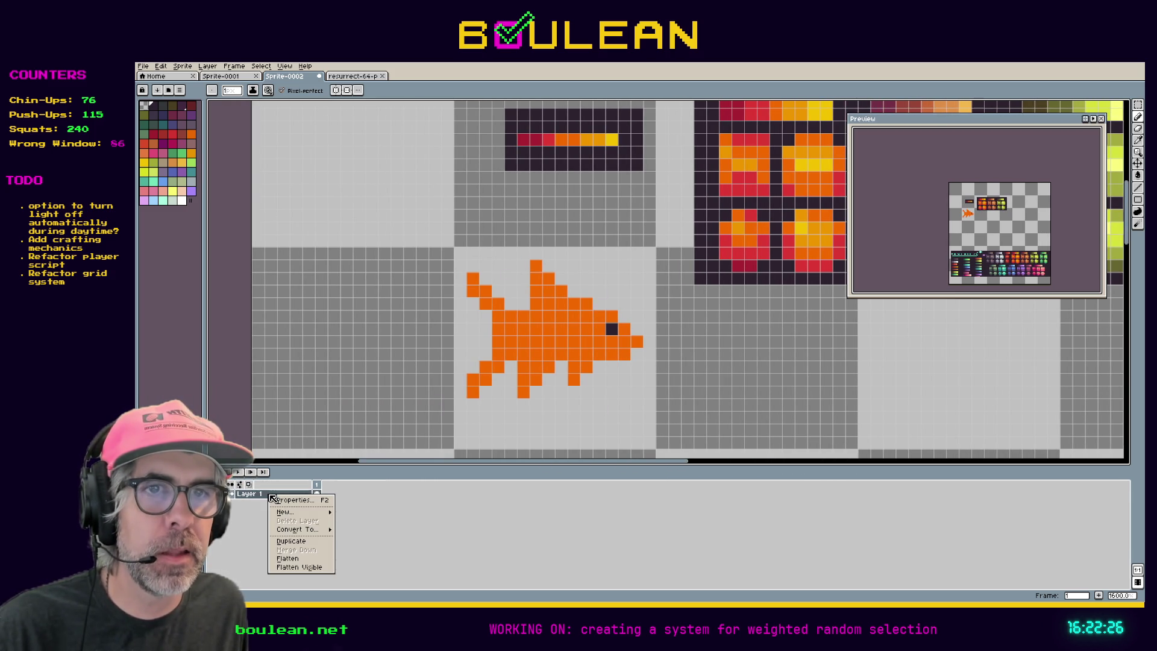
mouse_move(292, 512)
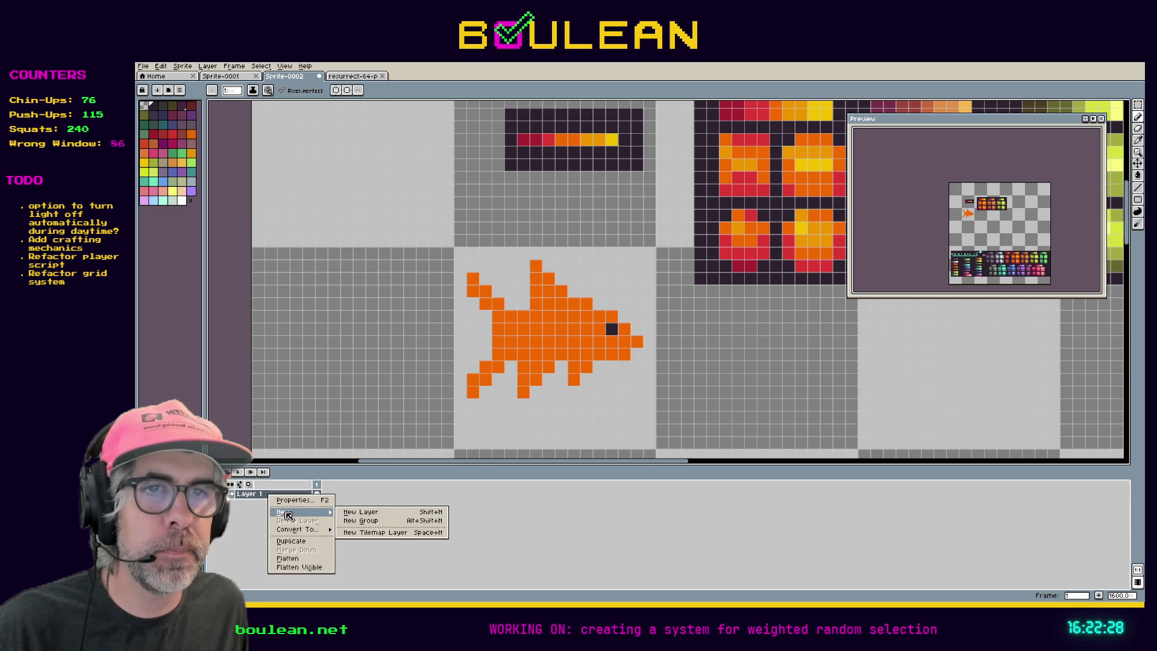
left_click(359, 513)
double_click(299, 494)
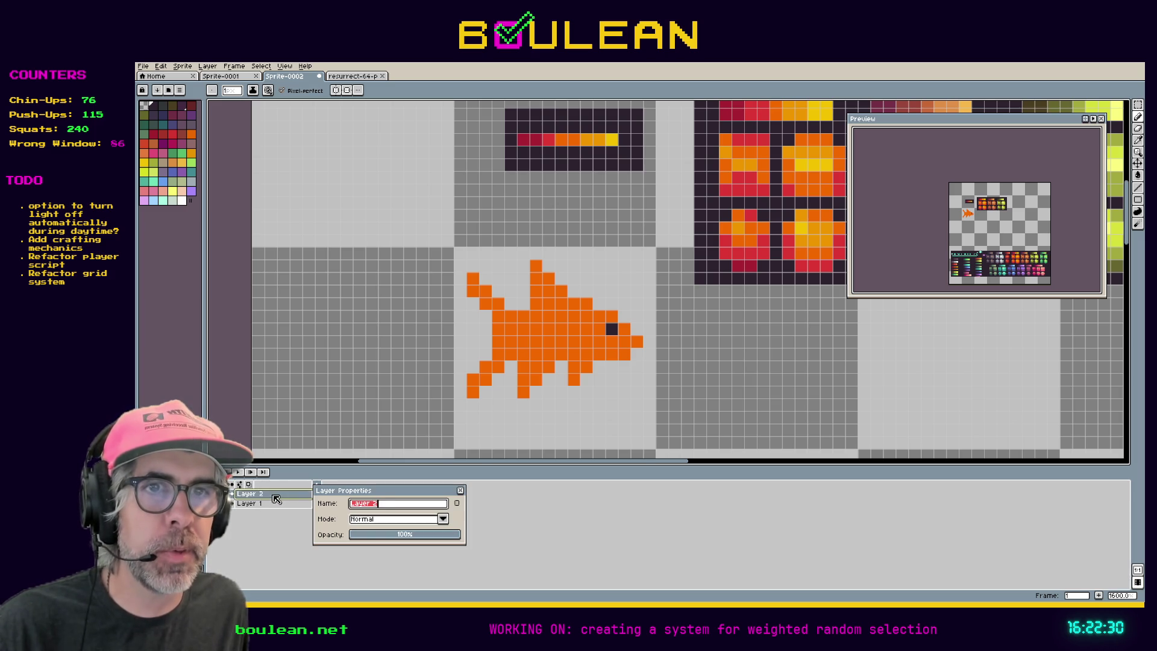
type("Outline")
key("Return")
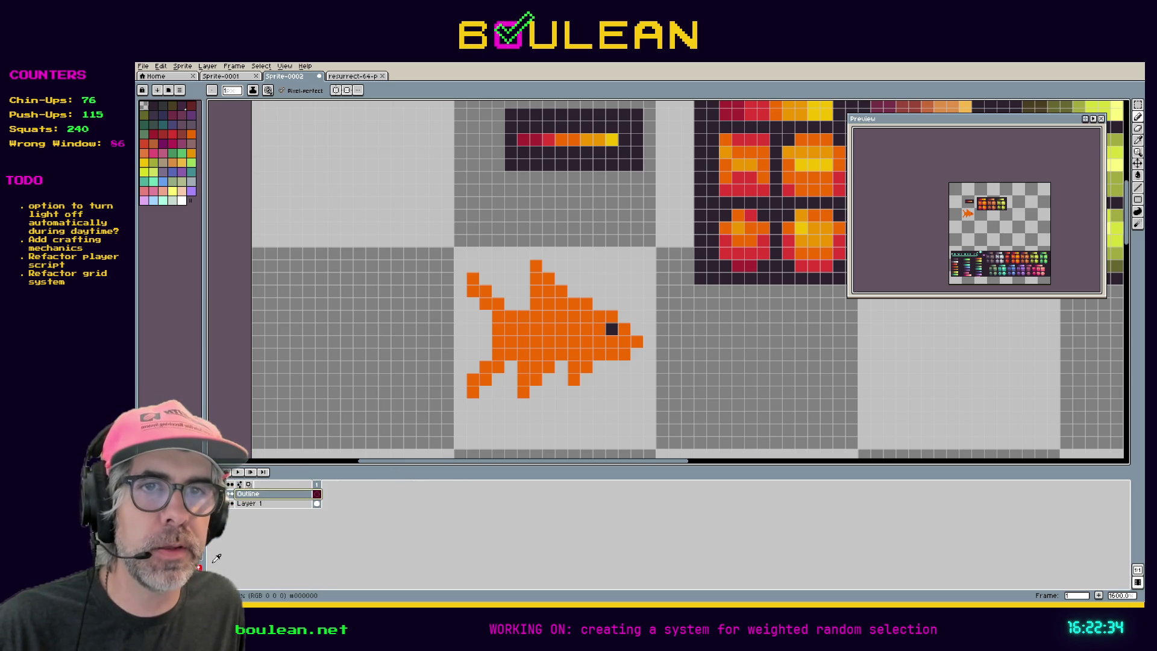
left_click(522, 405)
- Outline the lower tail fin in black along its bottom and left edges
left_click(511, 405)
left_click(510, 380)
left_click(510, 367)
left_click(497, 379)
left_click(489, 391)
left_click(498, 392)
left_click(488, 401)
left_click(473, 405)
left_click(459, 404)
left_click(459, 391)
left_click(460, 379)
left_click(460, 367)
left_click(469, 367)
- Continue the black outline up the fish's left edge
left_click(485, 353)
left_click(485, 341)
left_click(485, 329)
left_click(486, 317)
- Fix the tail corner: undo trial pixels, erase a stray black pixel, and fill the corner cell black
scroll(486, 317, "up", 5)
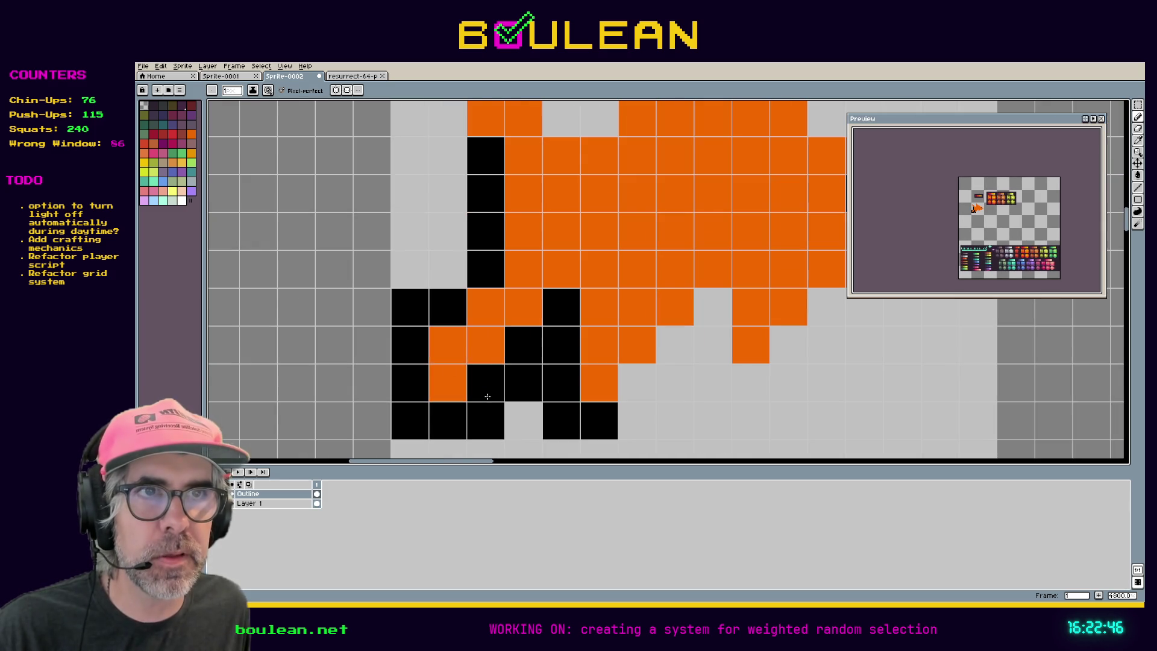
left_click(501, 296)
key("ctrl+z")
left_click(443, 283)
key("ctrl+z")
left_click(410, 271)
key("ctrl+z")
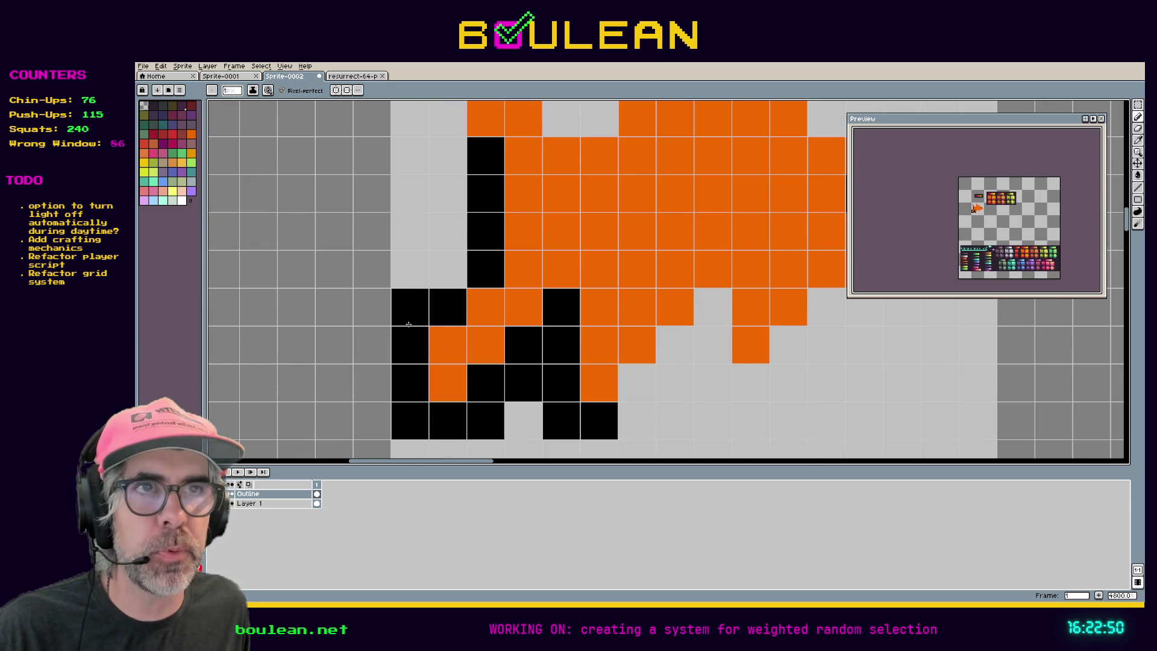
key("e")
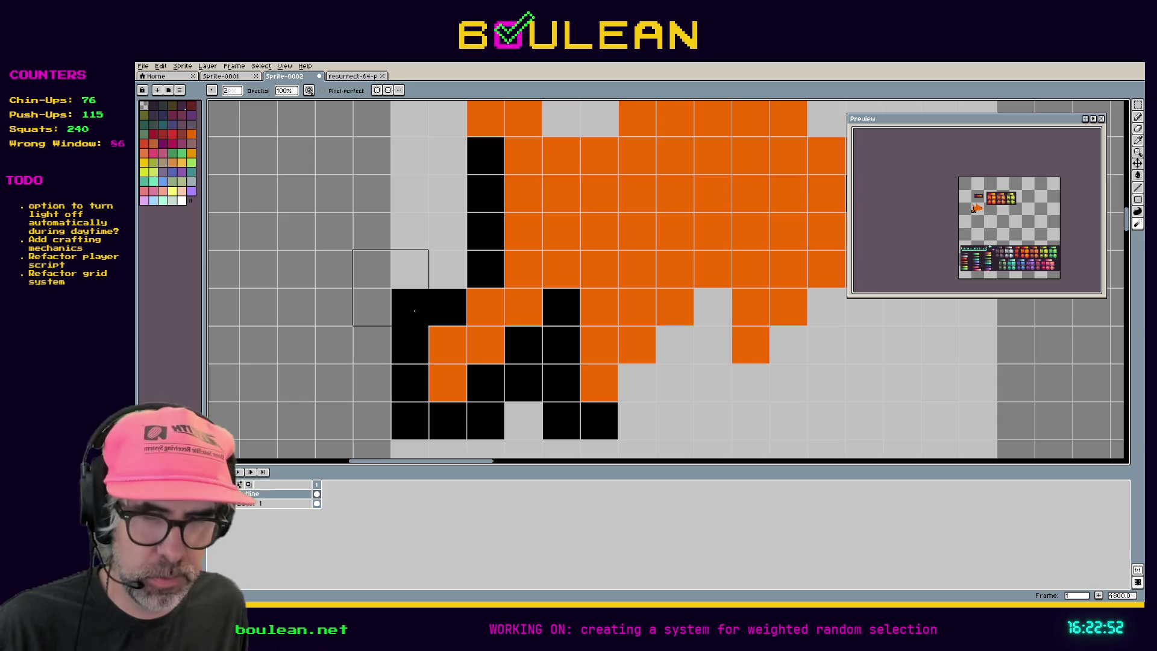
left_click(419, 305)
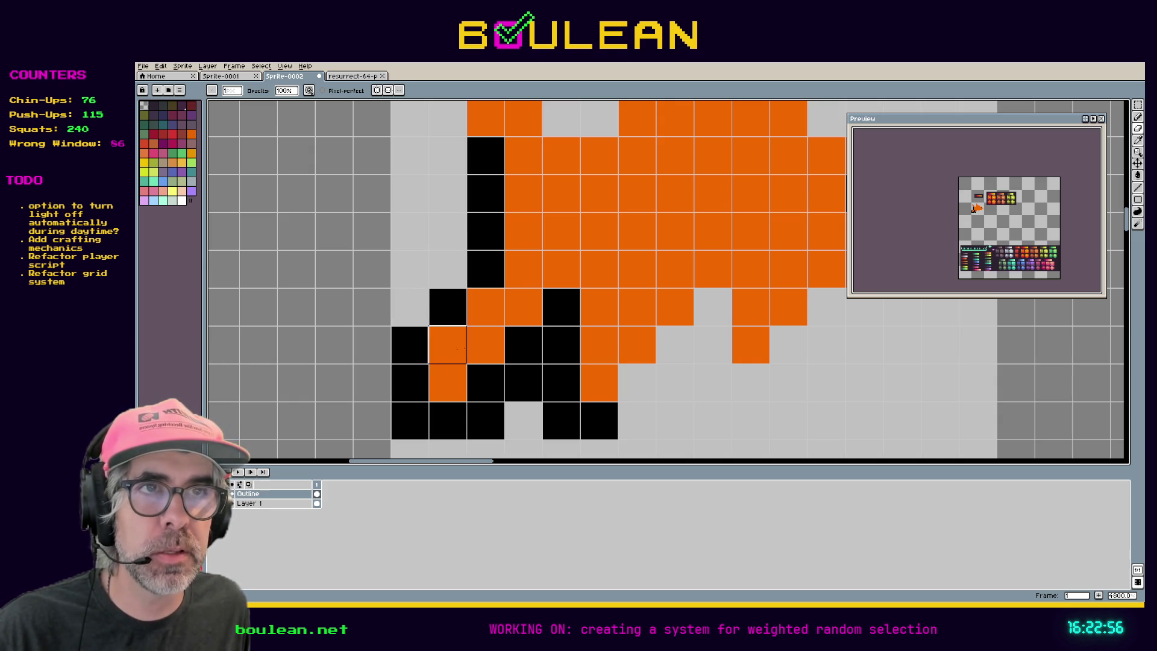
key("b")
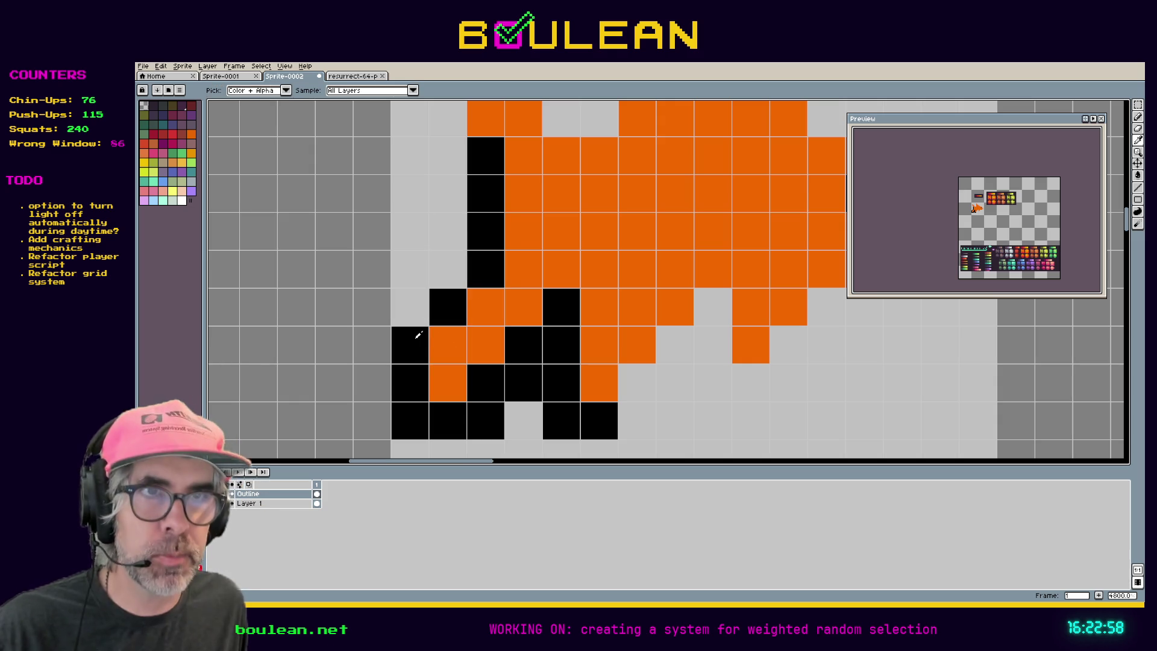
left_click(415, 313)
scroll(443, 283, "down", 3)
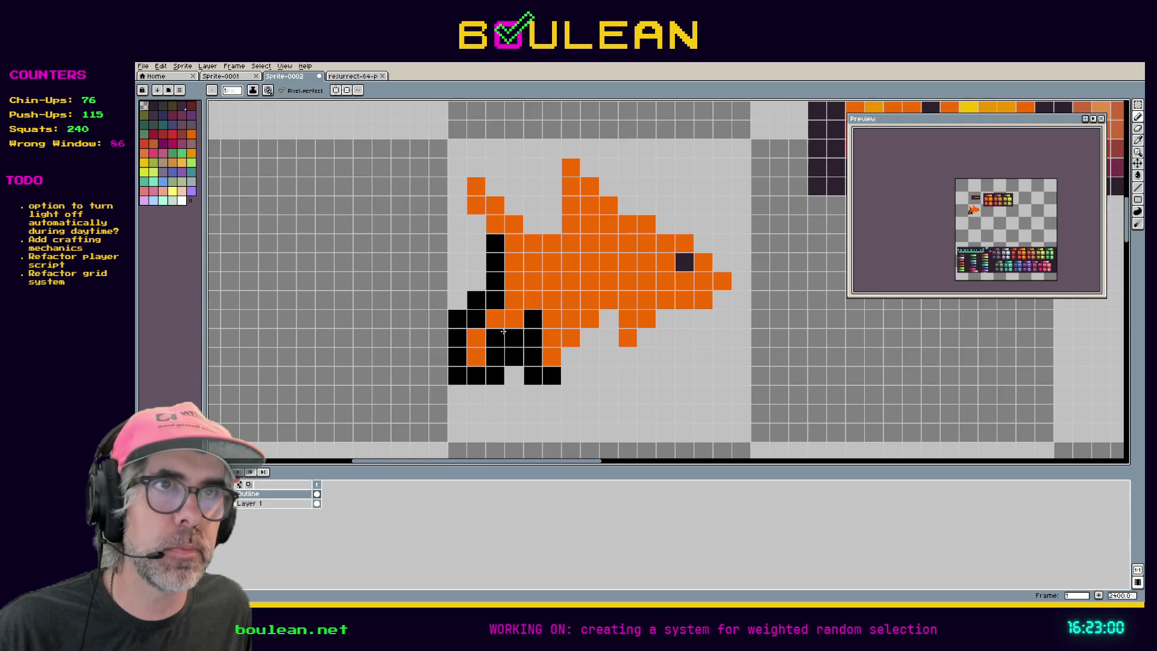
- Outline the upper tail fin and the top fin in black
mouse_move(475, 241)
left_mouse_down()
mouse_move(453, 186)
mouse_move(468, 169)
mouse_move(494, 171)
mouse_move(513, 205)
mouse_move(532, 206)
mouse_move(526, 224)
left_mouse_up()
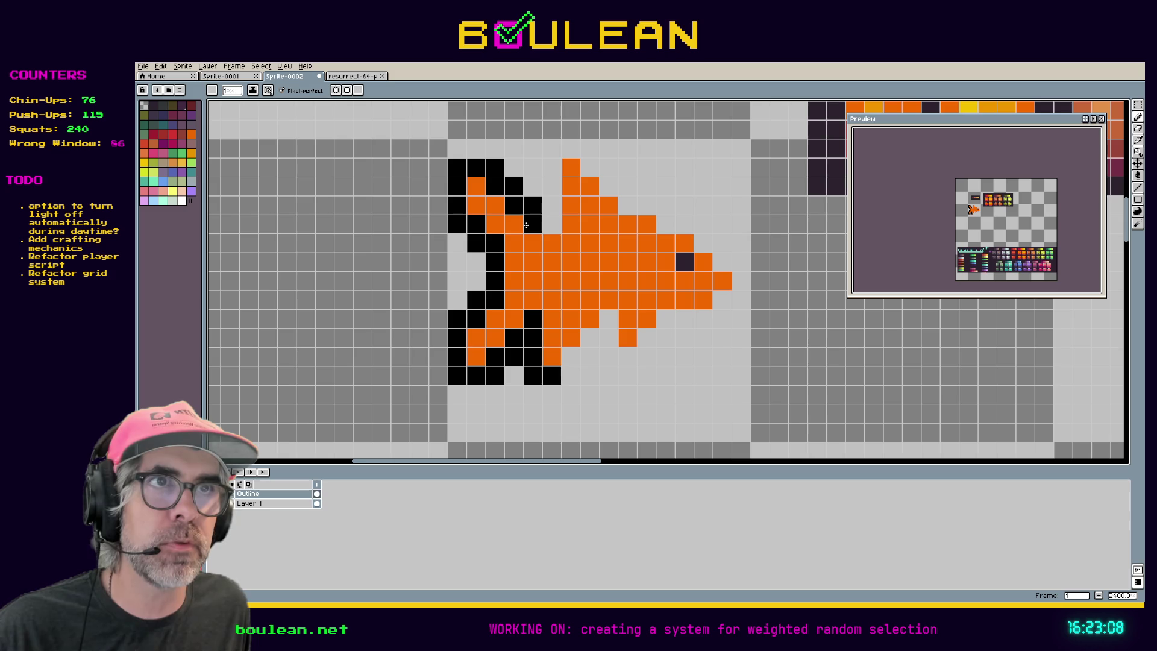
left_click(544, 228)
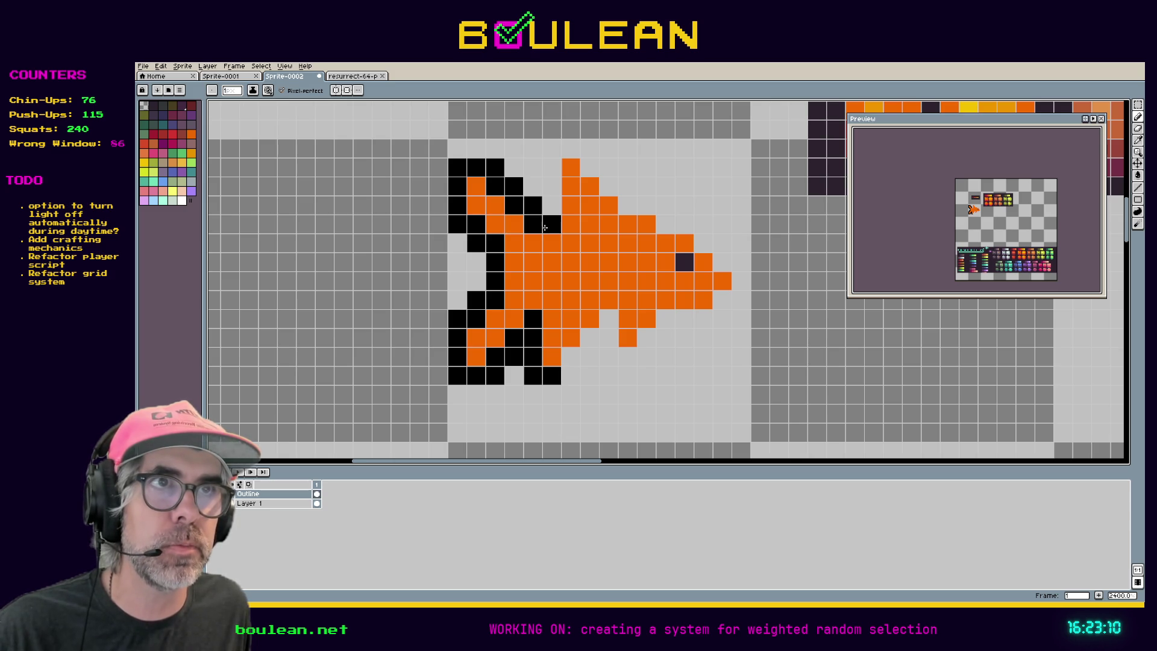
mouse_move(549, 216)
left_mouse_down()
mouse_move(552, 148)
mouse_move(589, 151)
mouse_move(591, 169)
mouse_move(626, 188)
mouse_move(630, 205)
mouse_move(702, 224)
mouse_move(703, 243)
mouse_move(717, 243)
mouse_move(741, 281)
mouse_move(741, 299)
mouse_move(722, 299)
mouse_move(721, 314)
mouse_move(667, 319)
mouse_move(645, 355)
mouse_move(617, 355)
mouse_move(608, 319)
mouse_move(570, 375)
left_mouse_up()
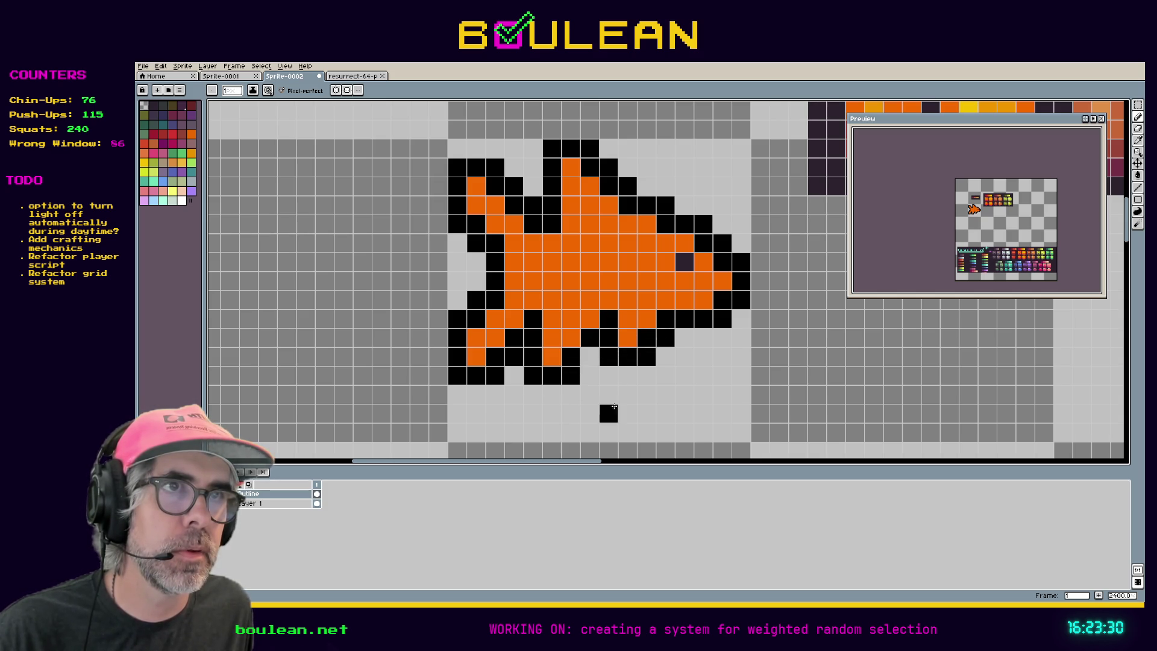
scroll(575, 343, "up", 3)
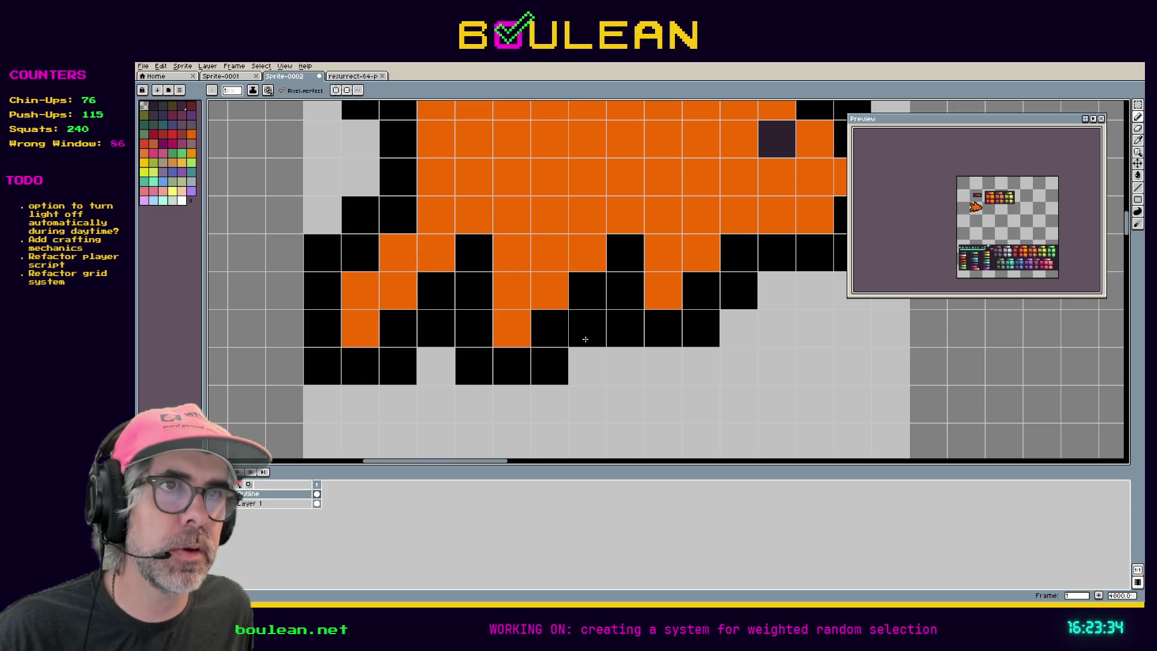
scroll(585, 366, "down", 3)
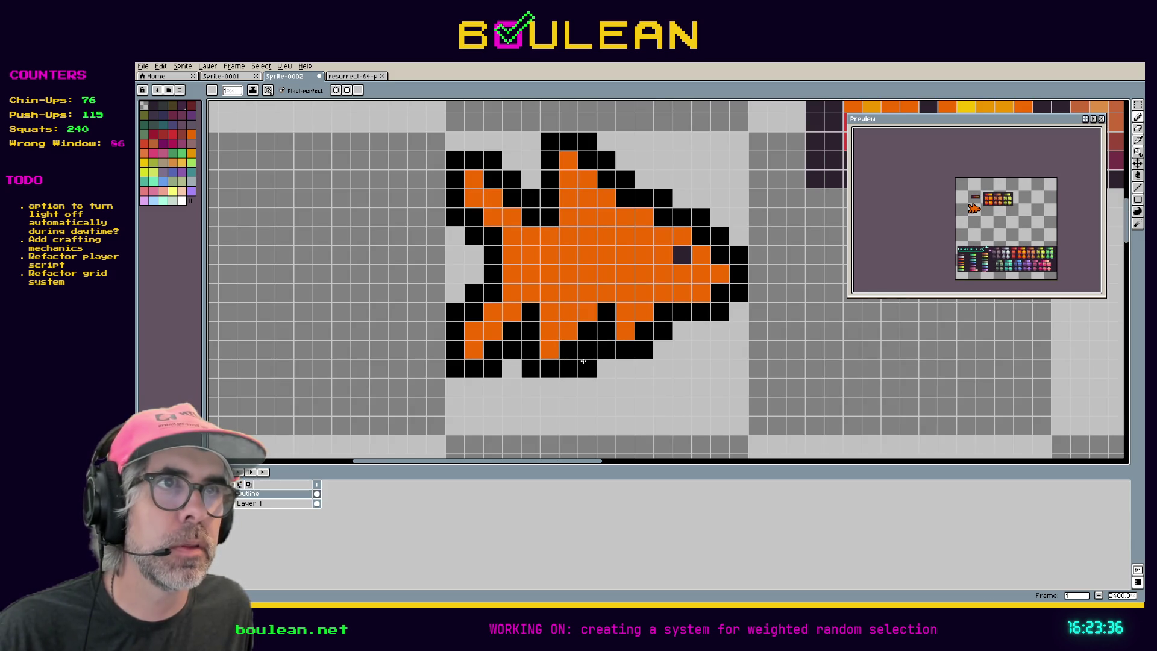
scroll(584, 362, "down", 1)
key("ctrl")
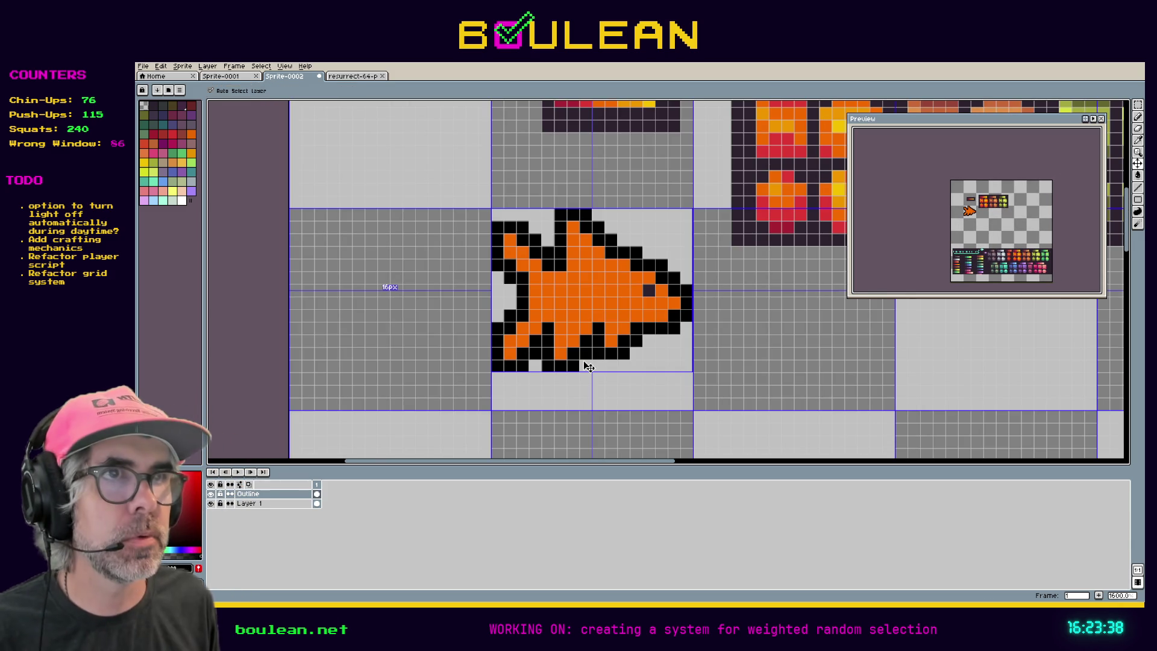
- Hide the pixel grid, recentre the fish, and toggle the black outline off and on to compare
key("ctrl+shift+apostrophe")
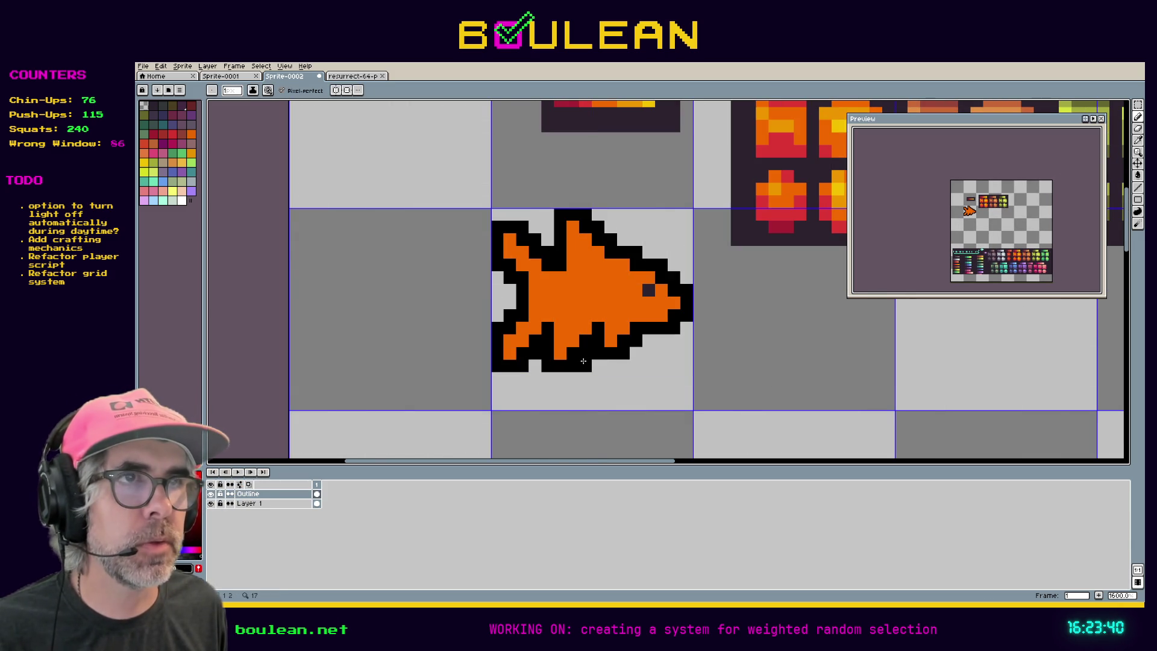
mouse_move(583, 361)
left_mouse_down()
mouse_move(610, 403)
mouse_move(609, 386)
mouse_move(635, 374)
mouse_move(560, 335)
left_mouse_up()
mouse_move(754, 299)
left_mouse_down()
mouse_move(736, 335)
mouse_move(742, 326)
left_mouse_up()
key("ctrl+z")
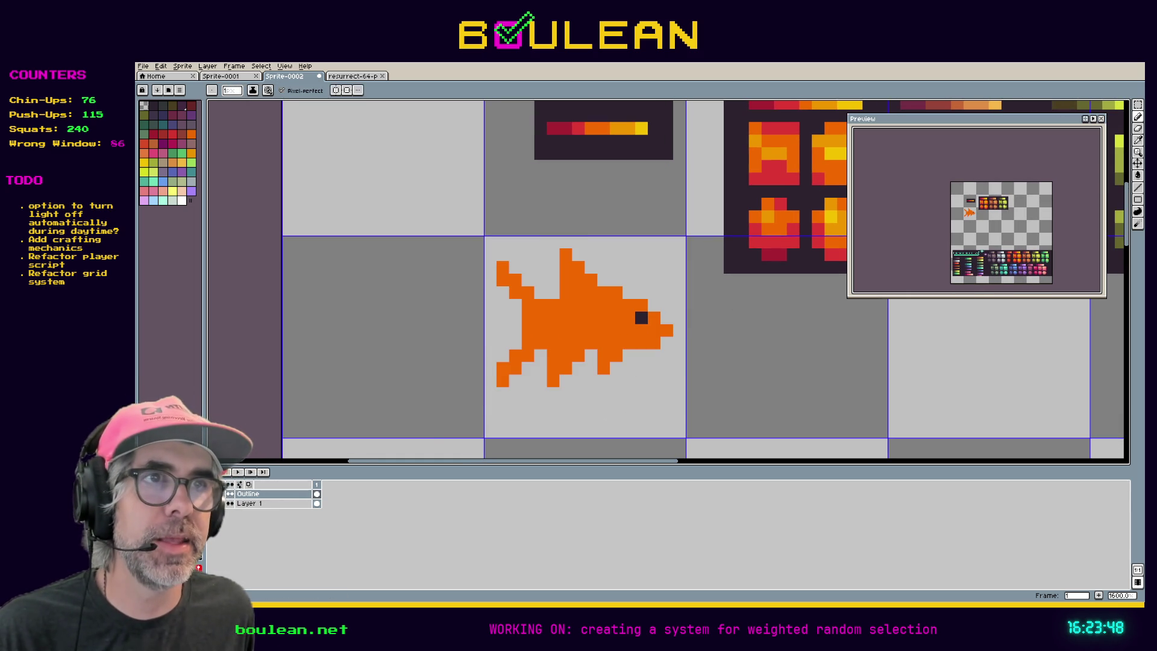
key("ctrl+y")
key("ctrl+z")
key("ctrl+y")
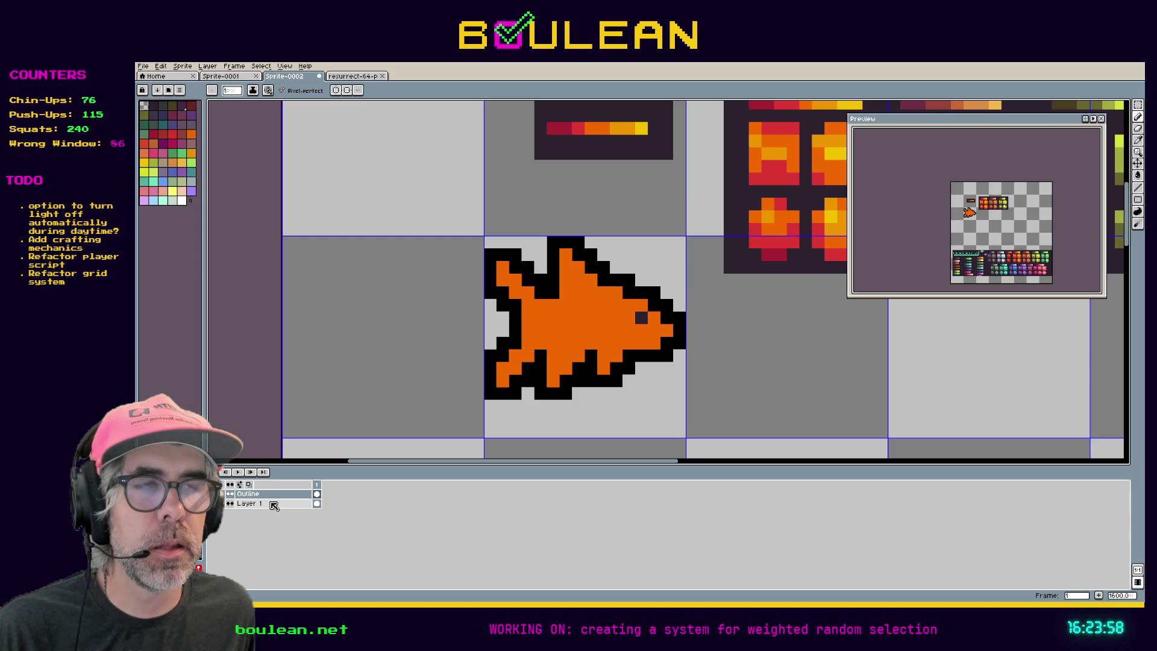
left_click(273, 505)
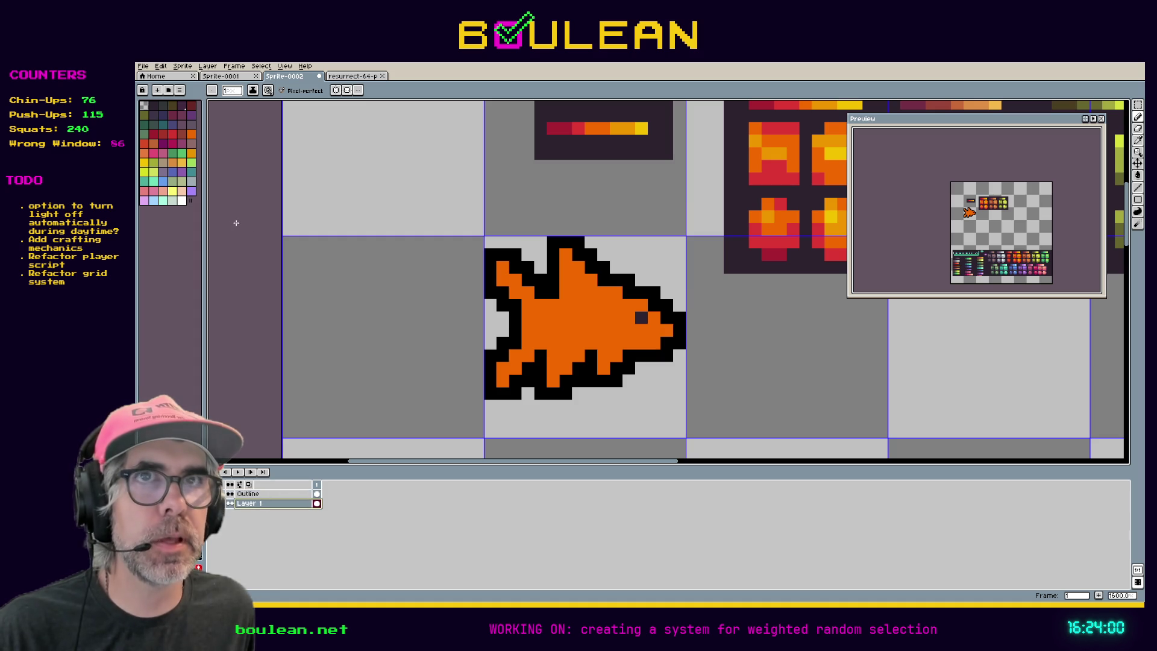
- Pick a light orange and highlight pixels along the top fin
key("i")
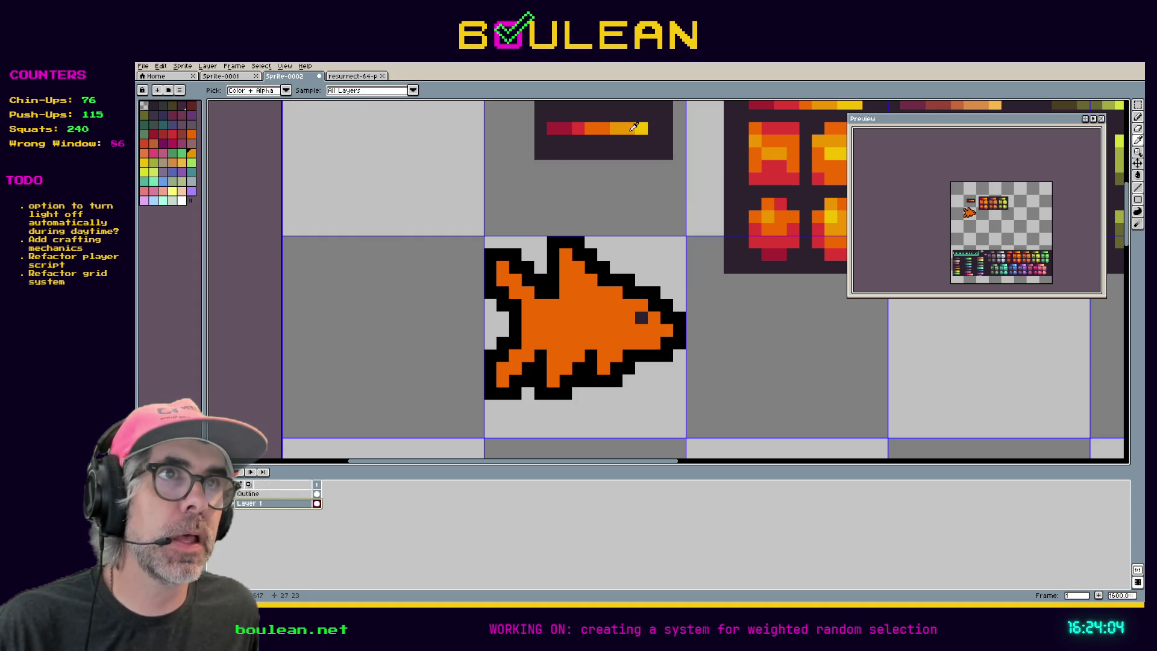
left_click(642, 130)
key("b")
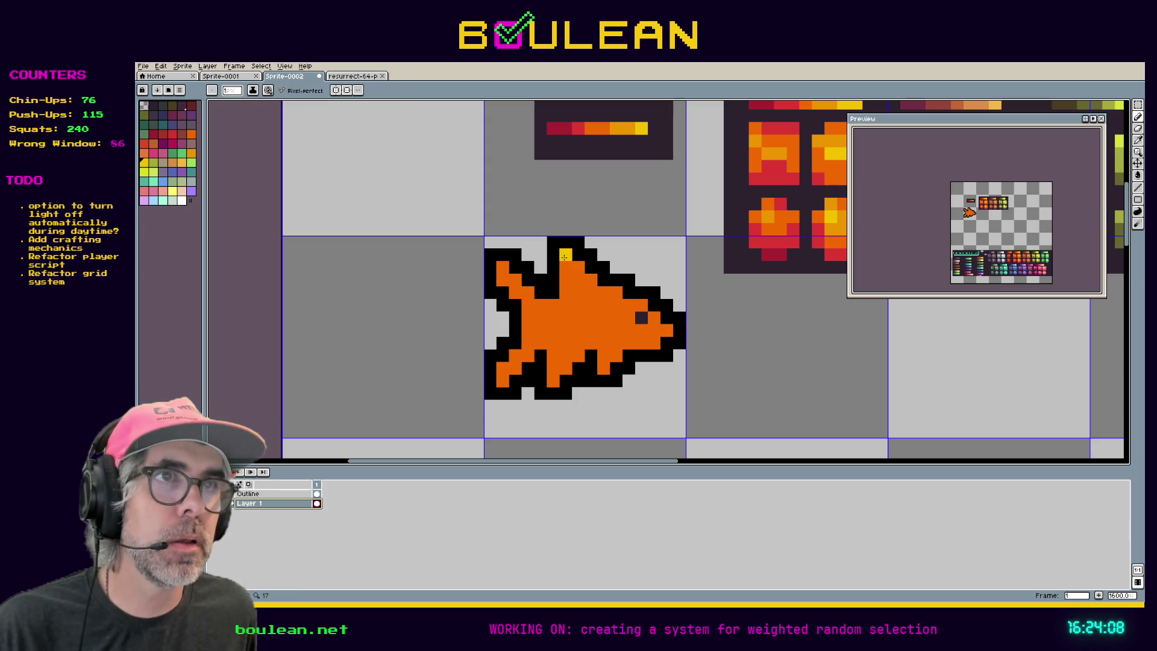
key("i")
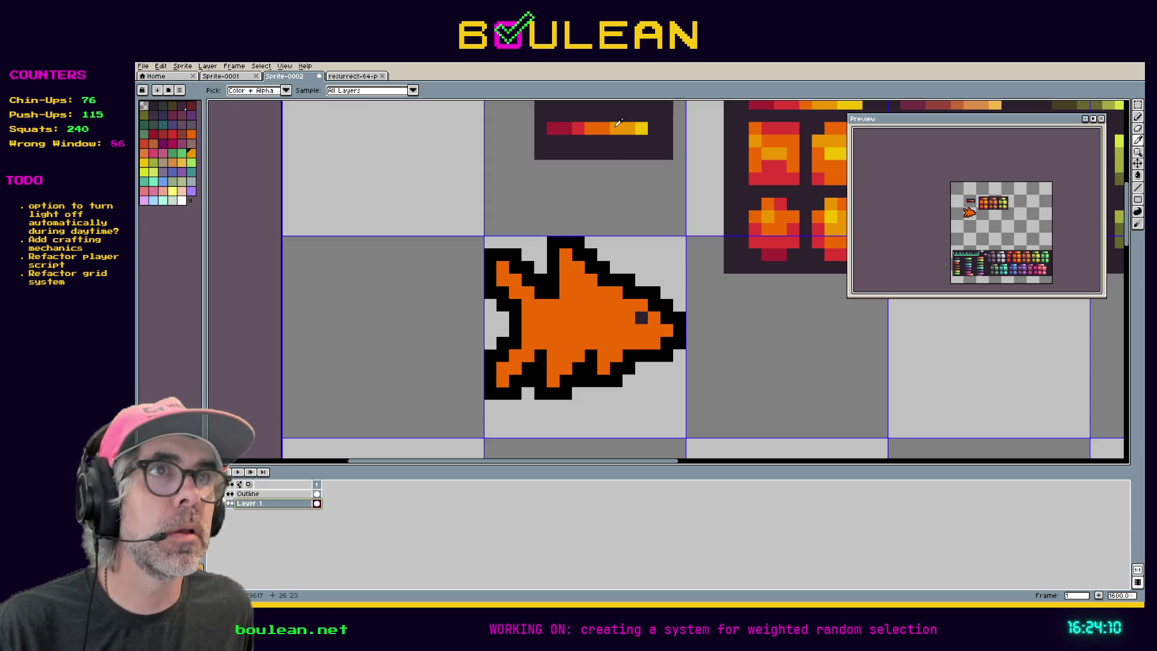
key("b")
left_click(561, 256)
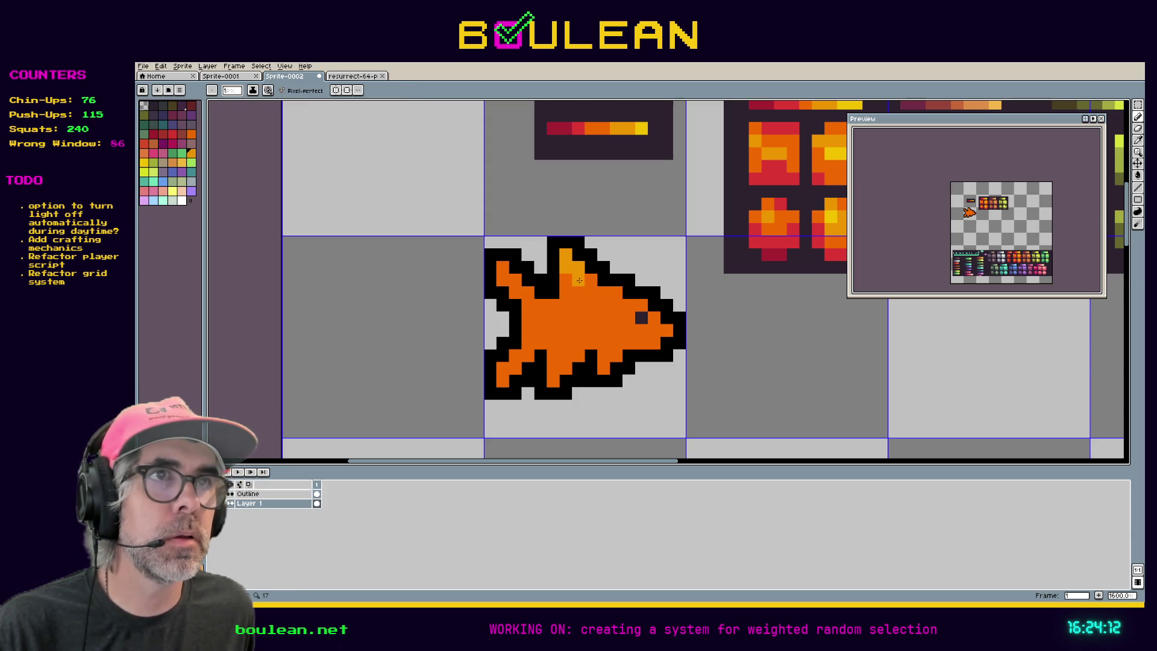
left_click_drag(580, 282, 586, 290)
left_click(565, 291)
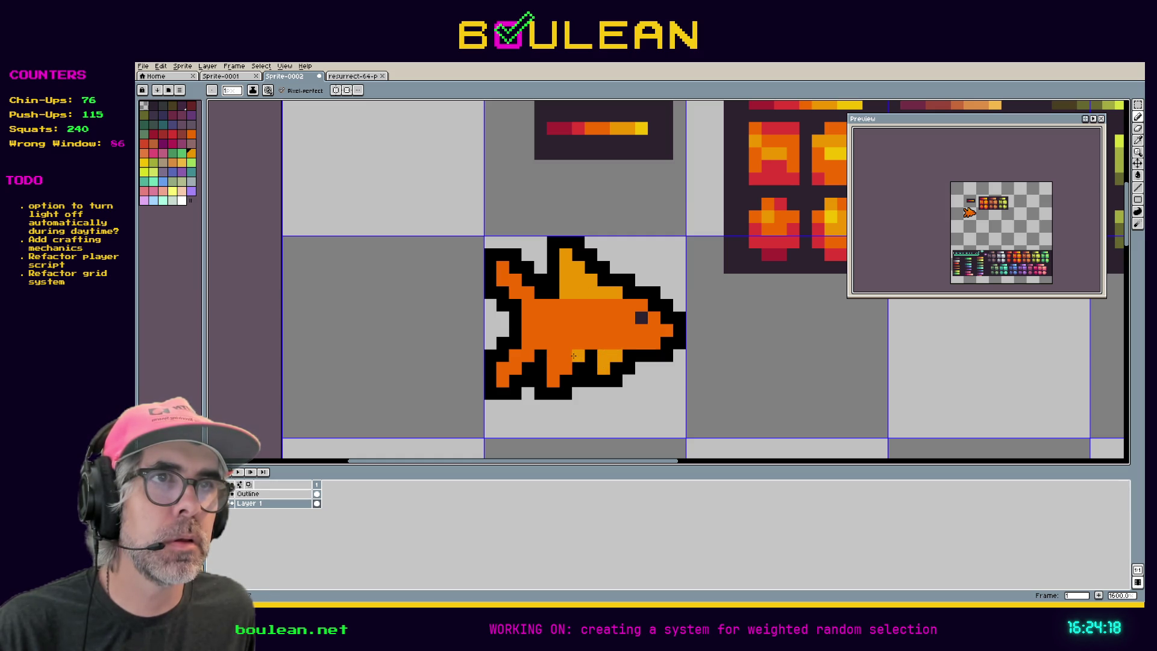
- Lighten the lower fins and tail to light orange, then pick the body orange and select a lower fin block
left_click(555, 377)
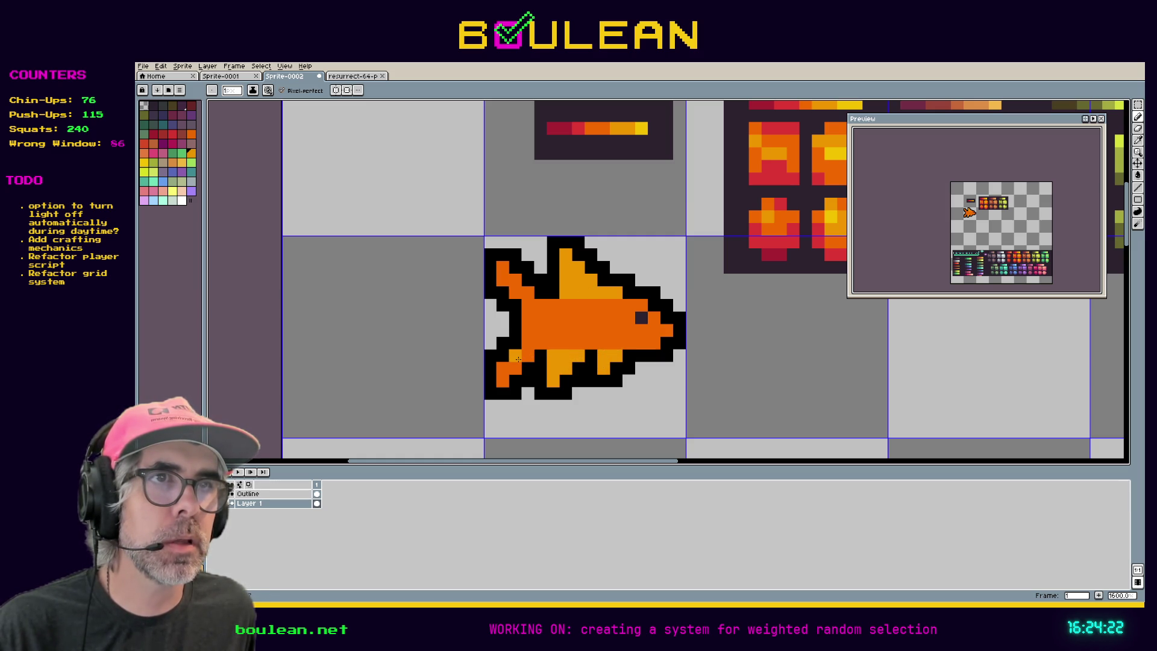
left_click_drag(512, 372, 505, 381)
mouse_move(515, 293)
left_mouse_down()
mouse_move(509, 280)
mouse_move(524, 352)
left_mouse_up()
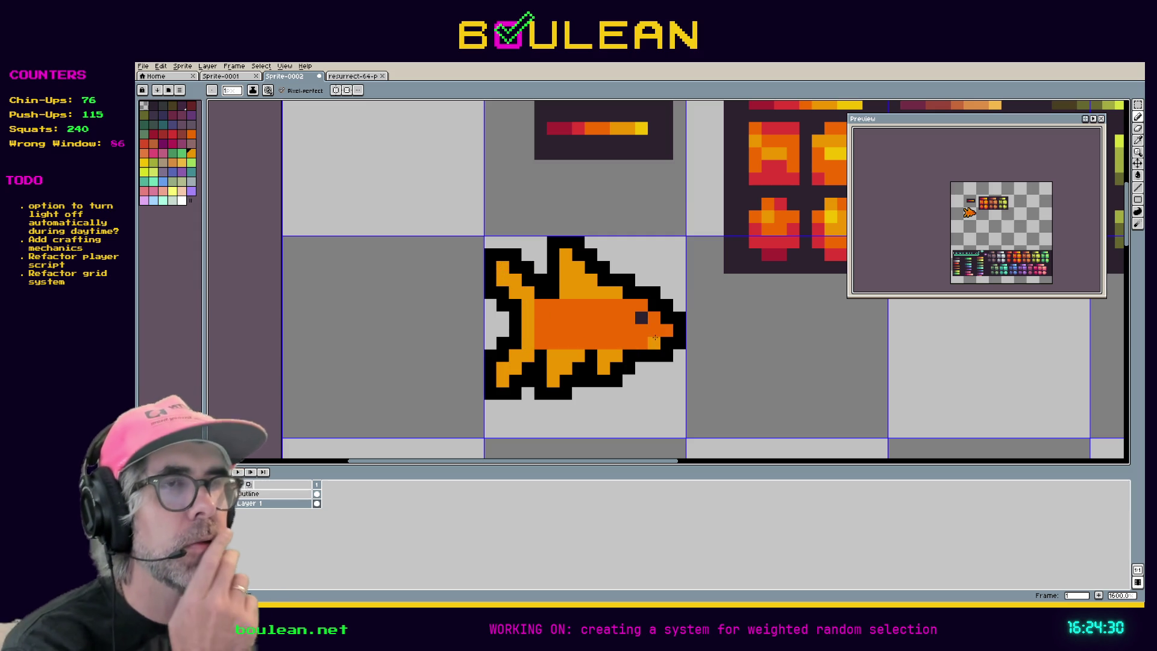
key("i")
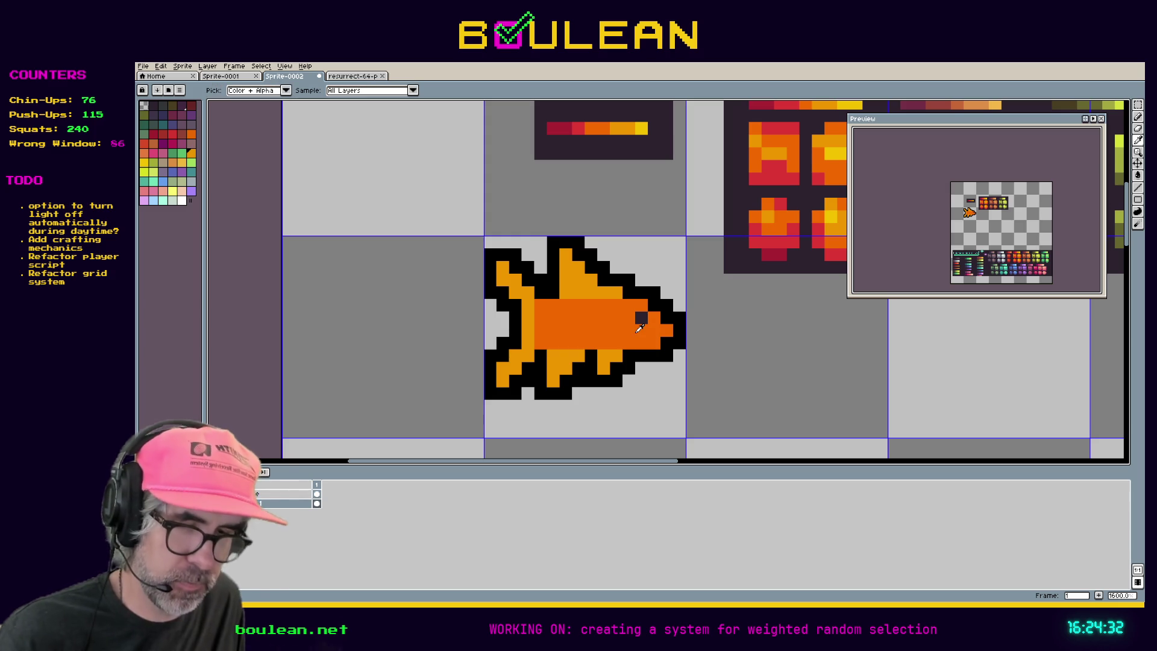
left_click(637, 331)
key("b")
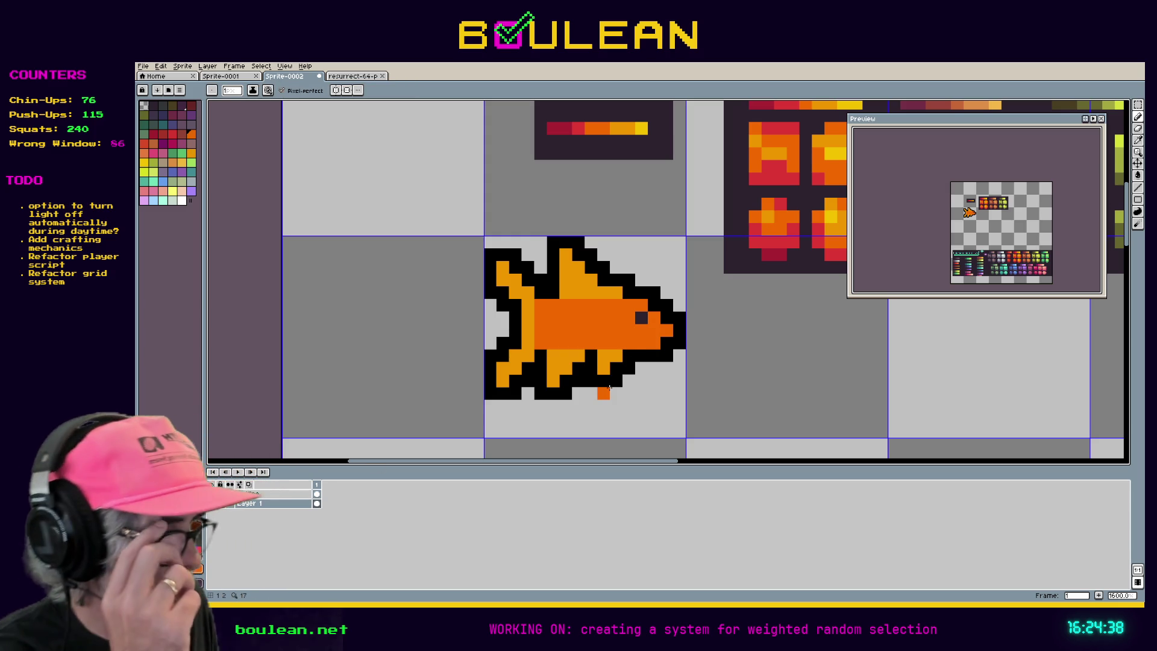
key("m")
mouse_move(532, 347)
left_mouse_down()
mouse_move(586, 389)
mouse_move(565, 362)
mouse_move(636, 386)
mouse_move(612, 349)
mouse_move(611, 364)
left_mouse_up()
- Undo the fin block move, hide the Outline layer, and try then undo shifting the dorsal fin down
key("ctrl+z")
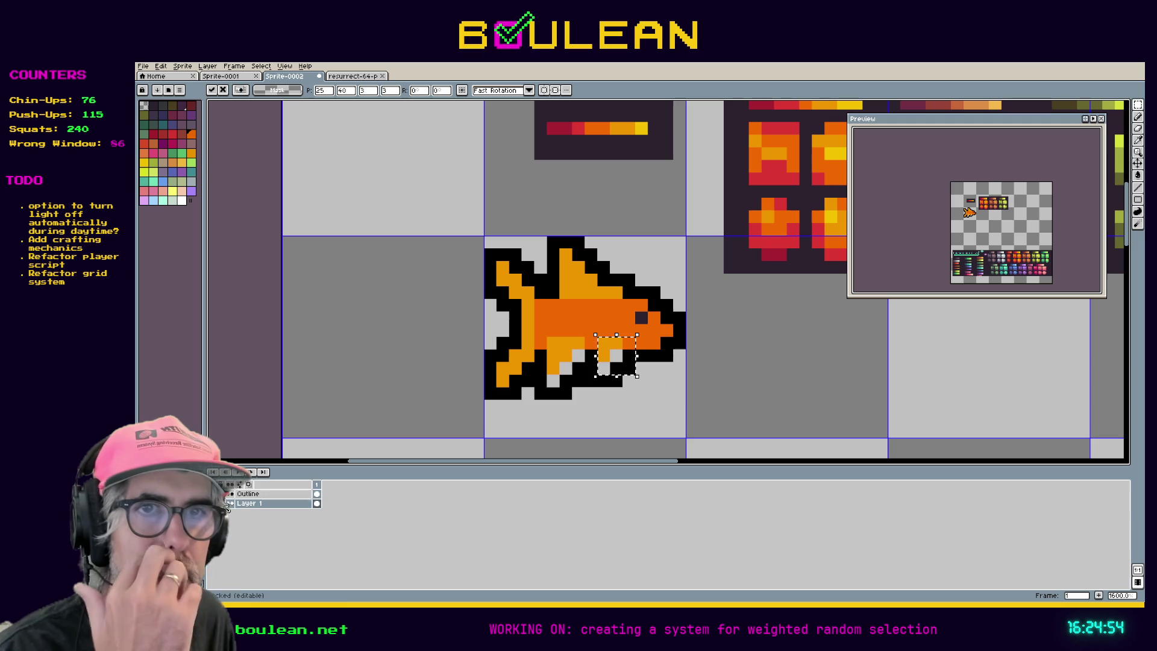
left_click(229, 494)
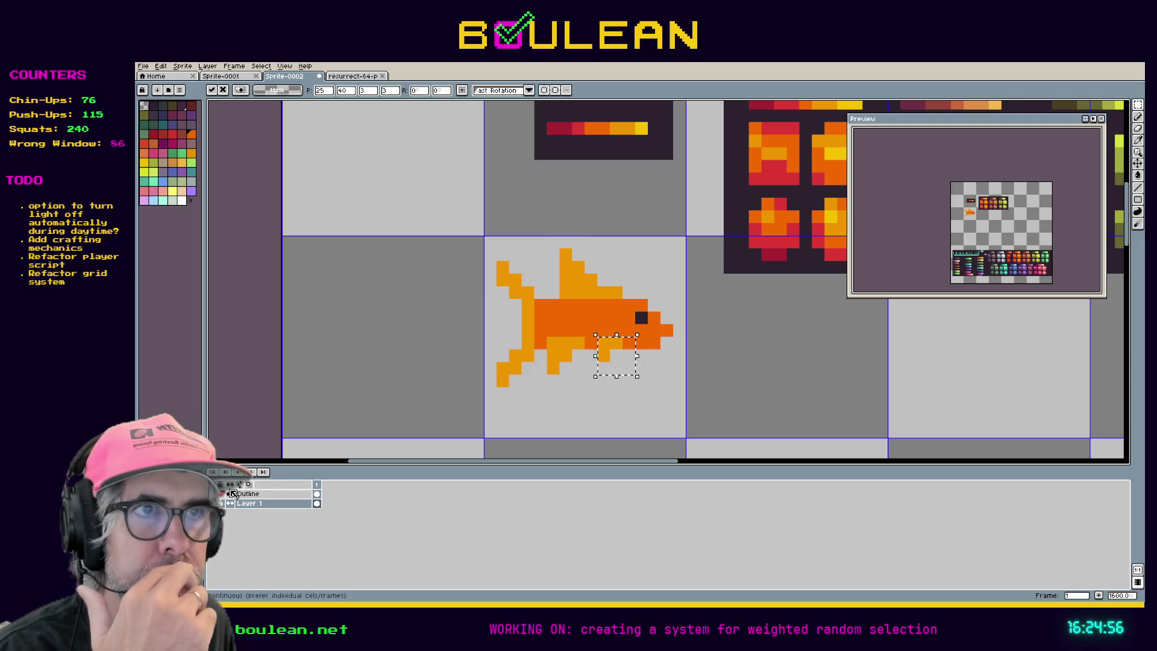
key("u")
left_click_drag(629, 292, 534, 258)
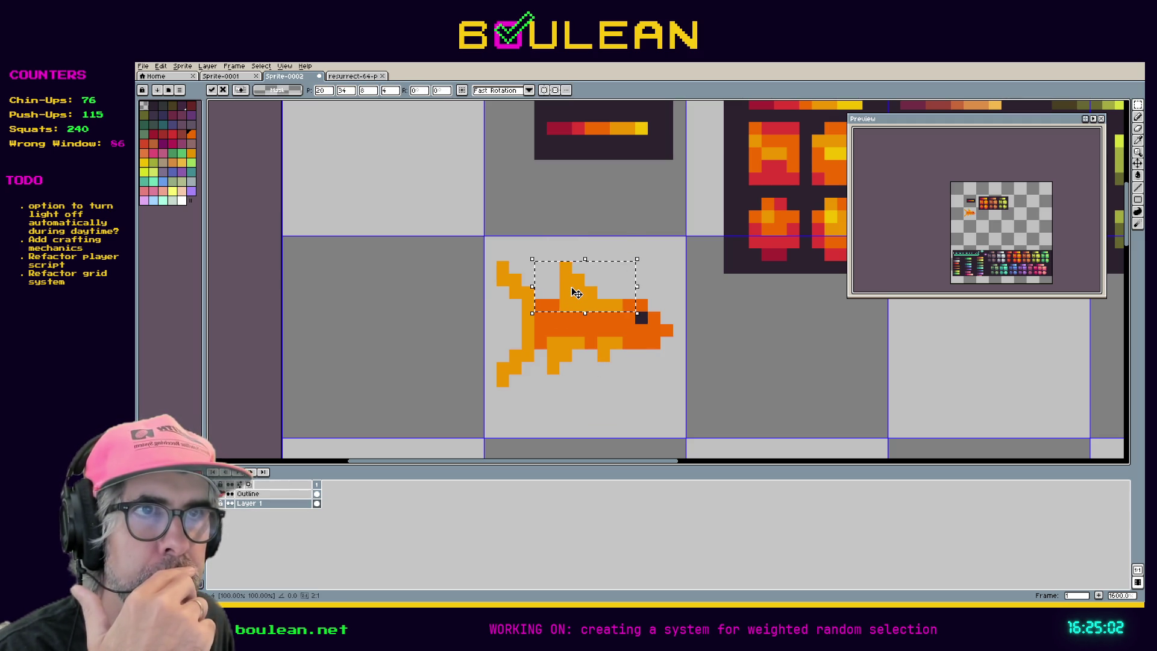
key("ctrl+d")
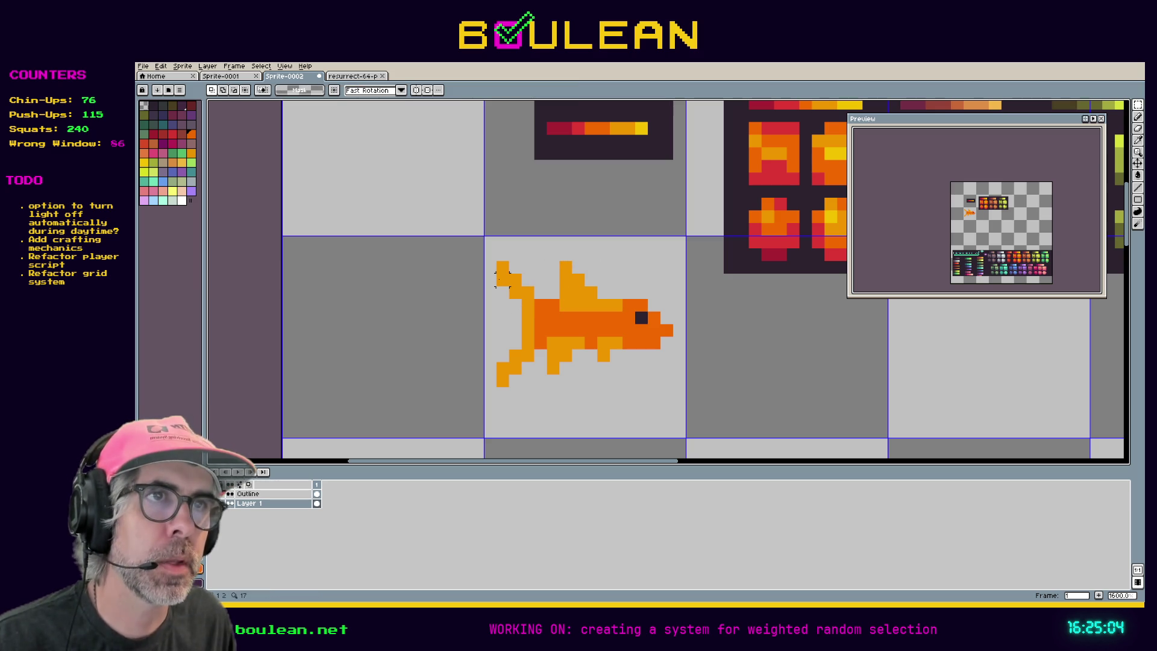
key("ctrl+z")
key("ctrl+z")
key("ctrl+z")
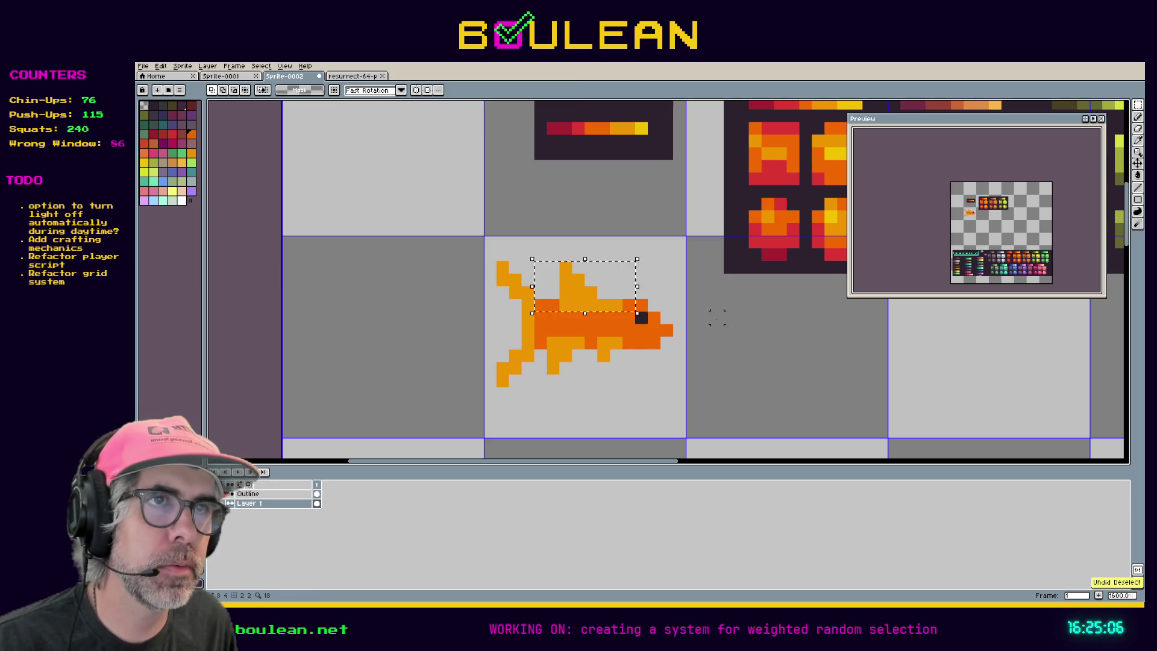
- Select the whole fish and copy it down into the empty cell below
key("u")
left_click_drag(679, 406, 501, 244)
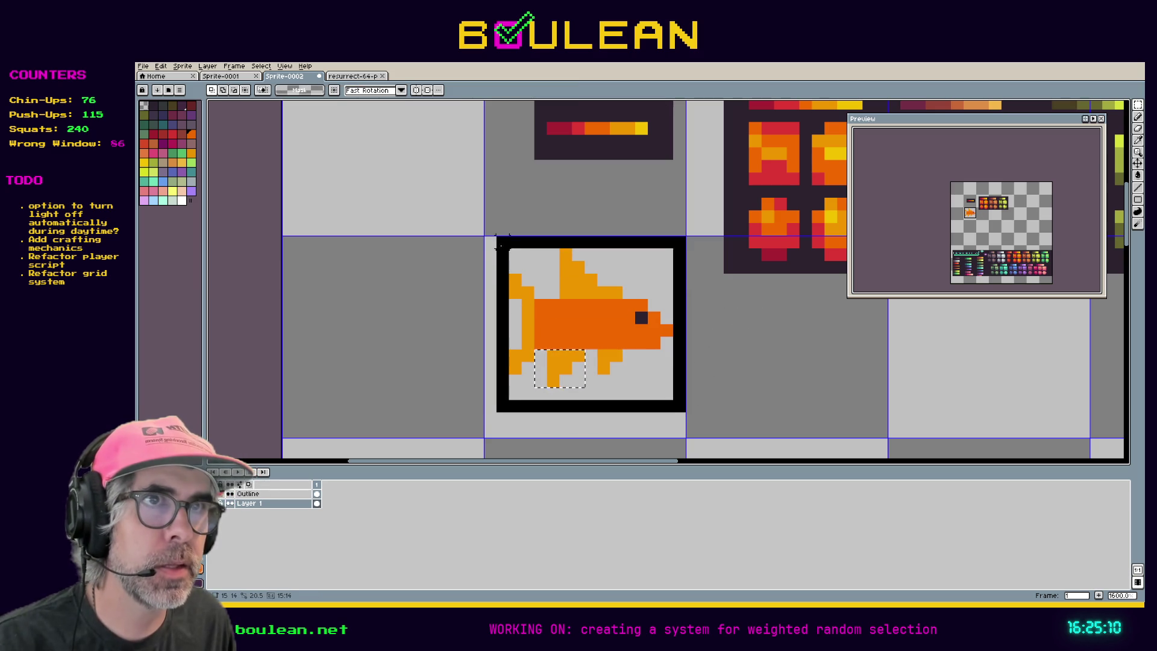
key("Escape")
key("ctrl+a")
key("h")
mouse_move(397, 340)
left_mouse_down()
mouse_move(421, 165)
mouse_move(413, 109)
left_mouse_up()
key("m")
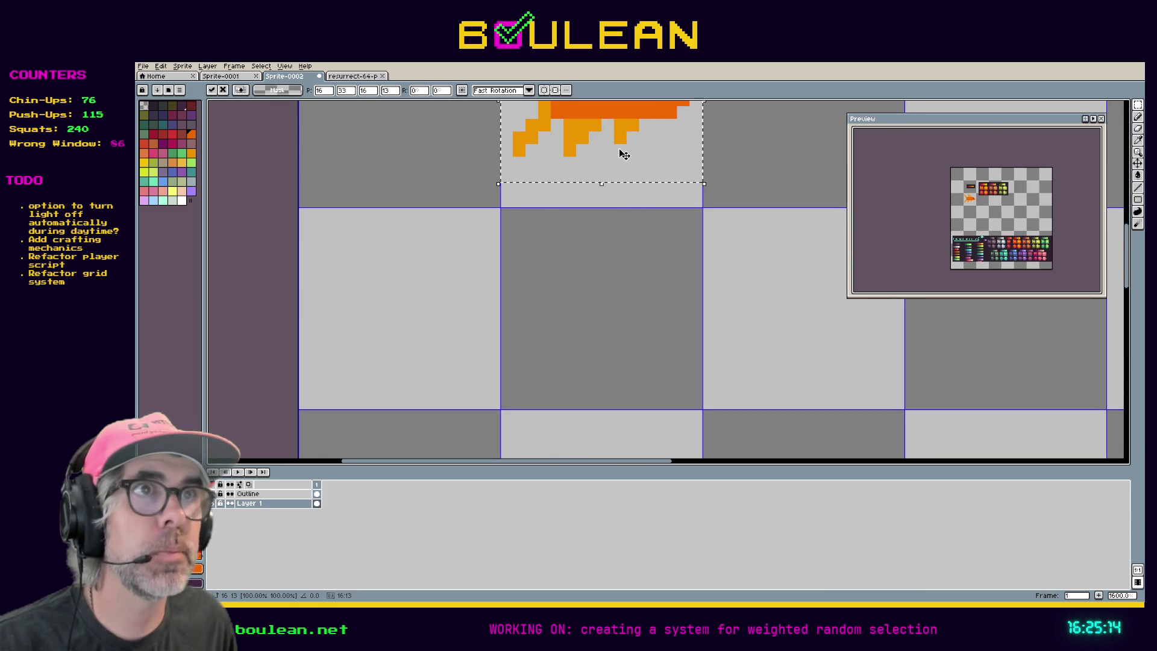
left_click_drag(625, 158, 625, 353)
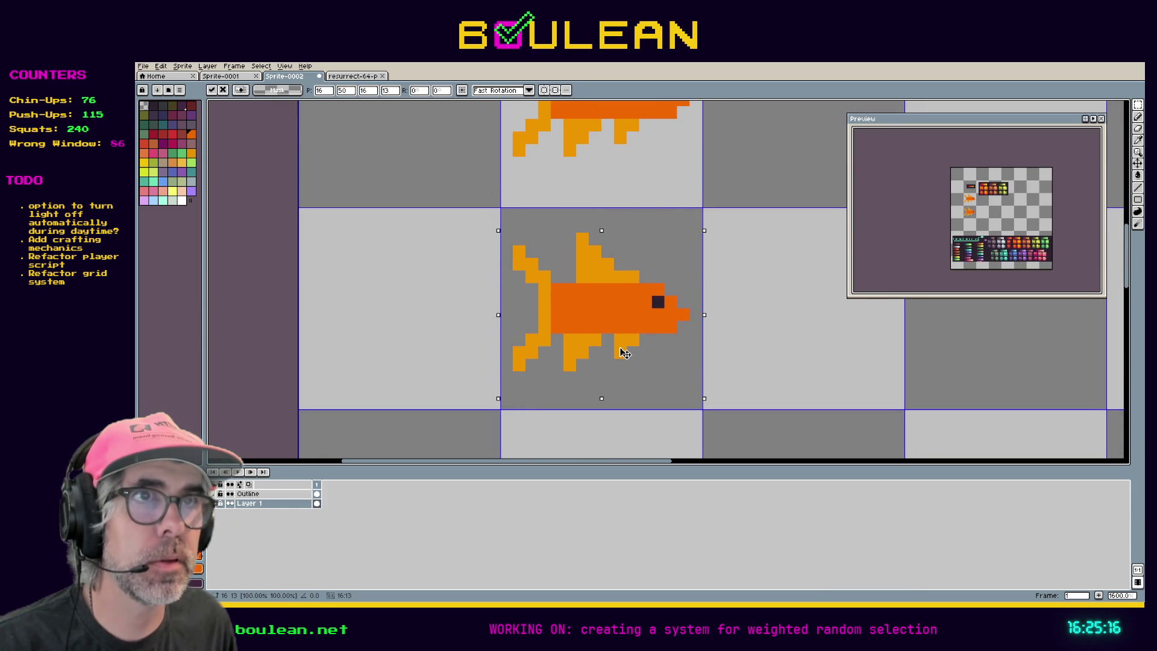
key("Return")
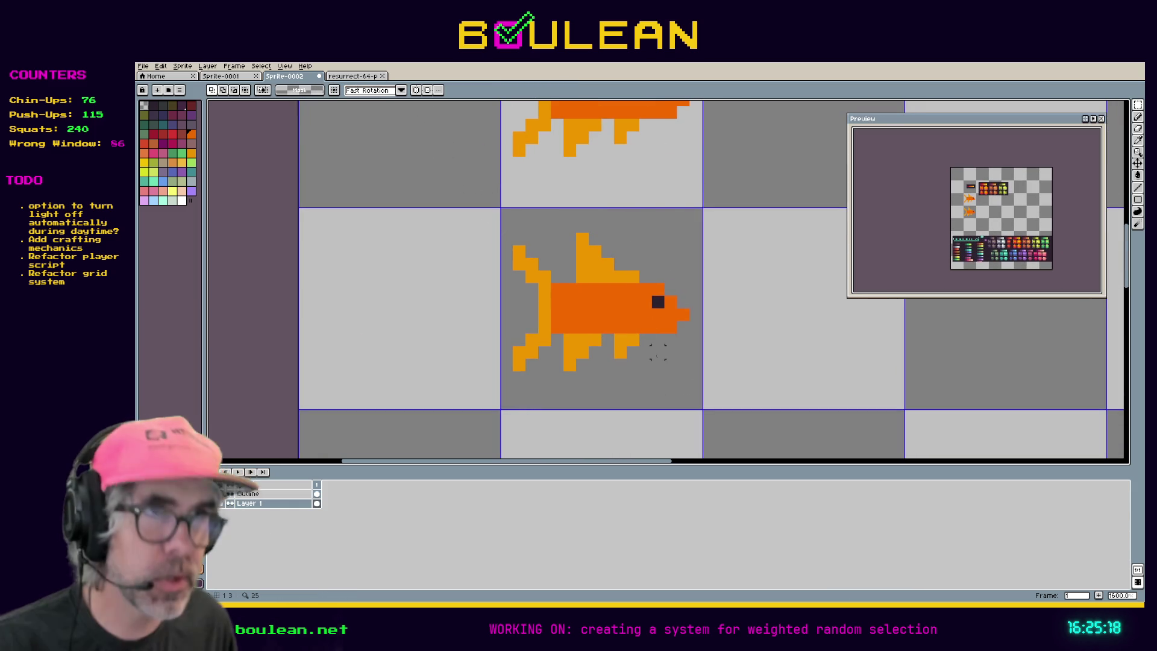
- Move the copy's belly fin and reposition its lower and upper tail fins
key("m")
mouse_move(663, 384)
left_mouse_down()
mouse_move(553, 335)
mouse_move(570, 338)
mouse_move(571, 327)
left_mouse_up()
mouse_move(502, 235)
left_mouse_down()
mouse_move(537, 377)
mouse_move(547, 338)
mouse_move(557, 343)
mouse_move(523, 357)
mouse_move(516, 333)
left_mouse_up()
left_click(555, 373)
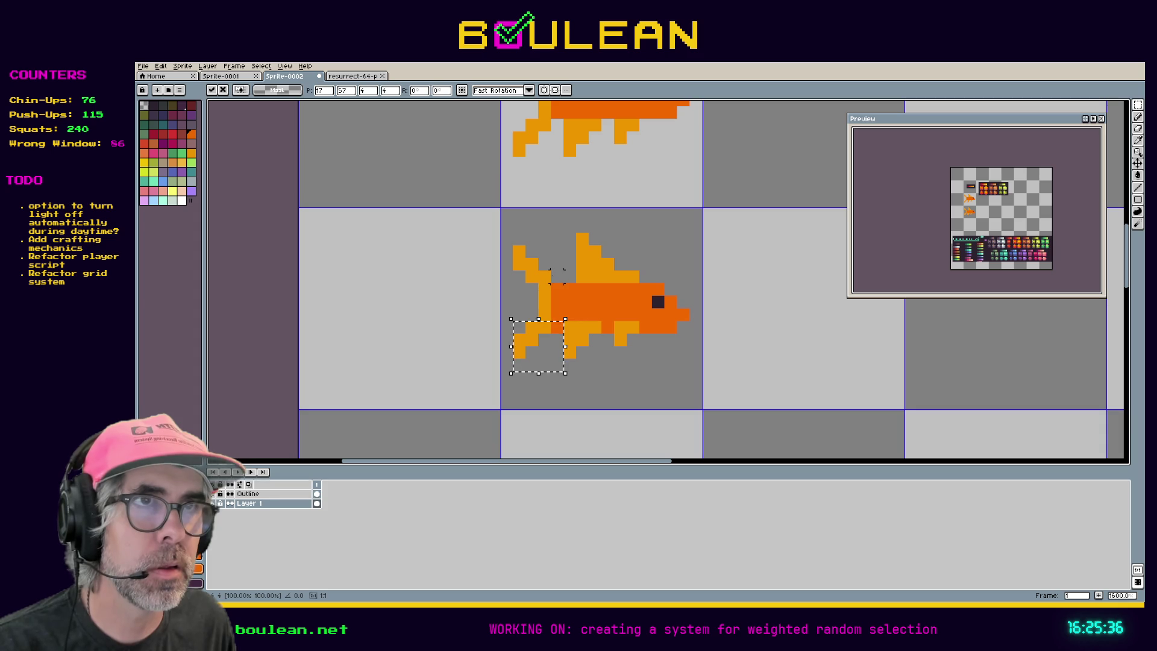
left_click(550, 268)
mouse_move(565, 283)
left_mouse_down()
mouse_move(516, 249)
mouse_move(529, 278)
left_mouse_up()
left_click(540, 244)
- Shift the copy's dorsal fin one pixel to the right
left_click_drag(562, 218, 640, 297)
key("Down")
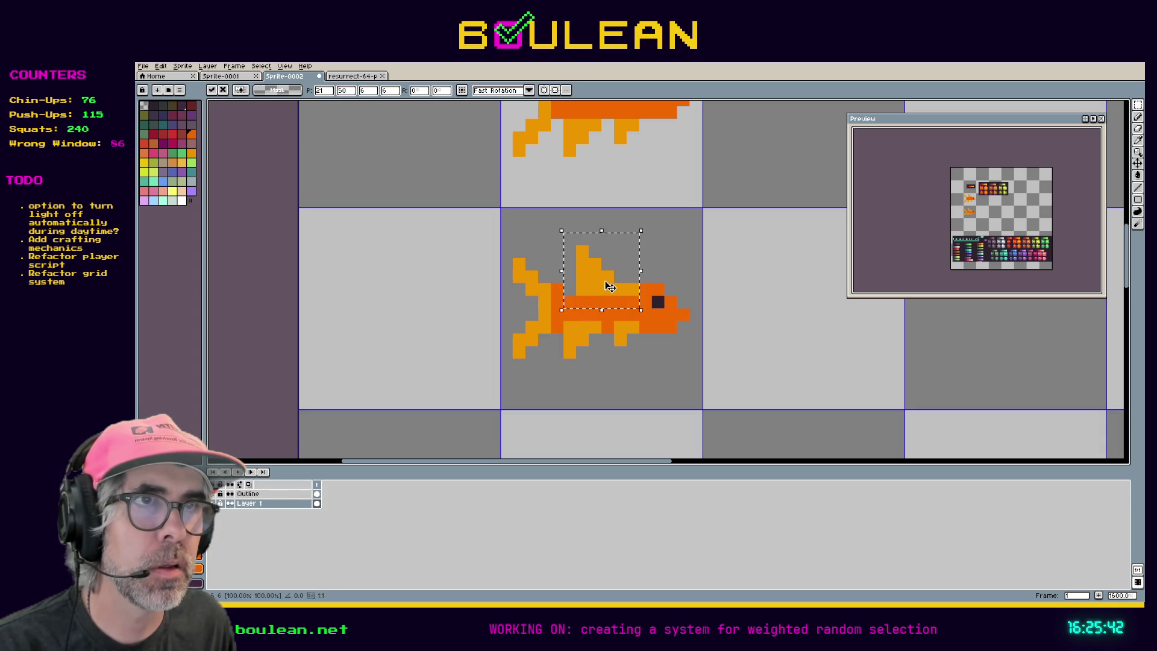
key("Up")
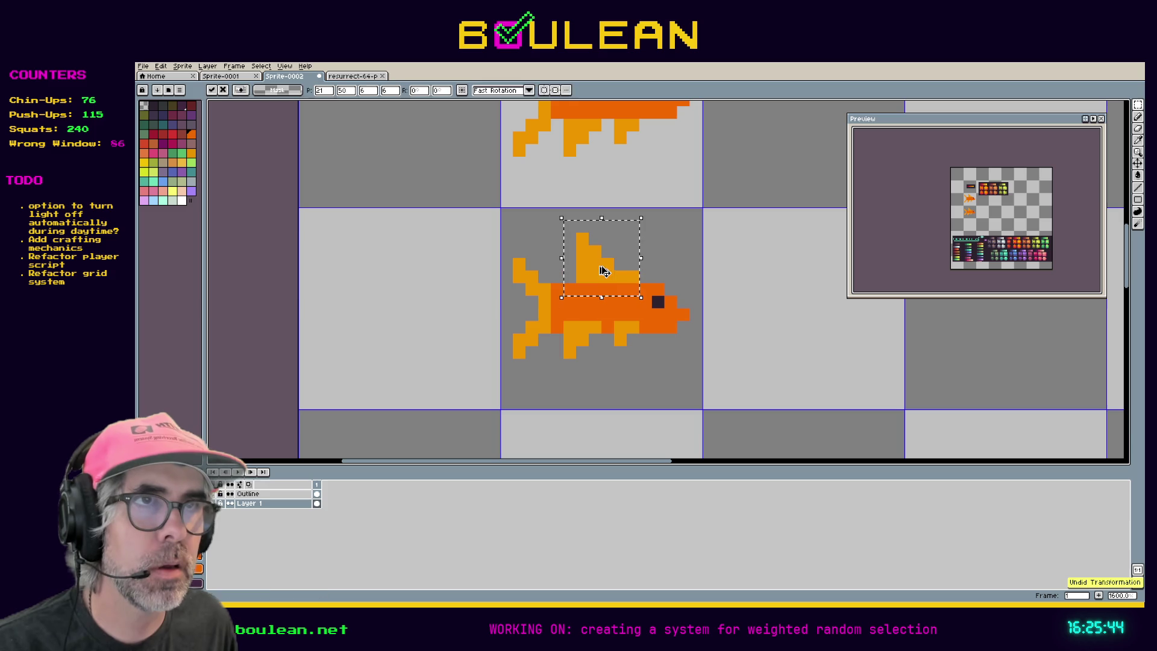
key("Return")
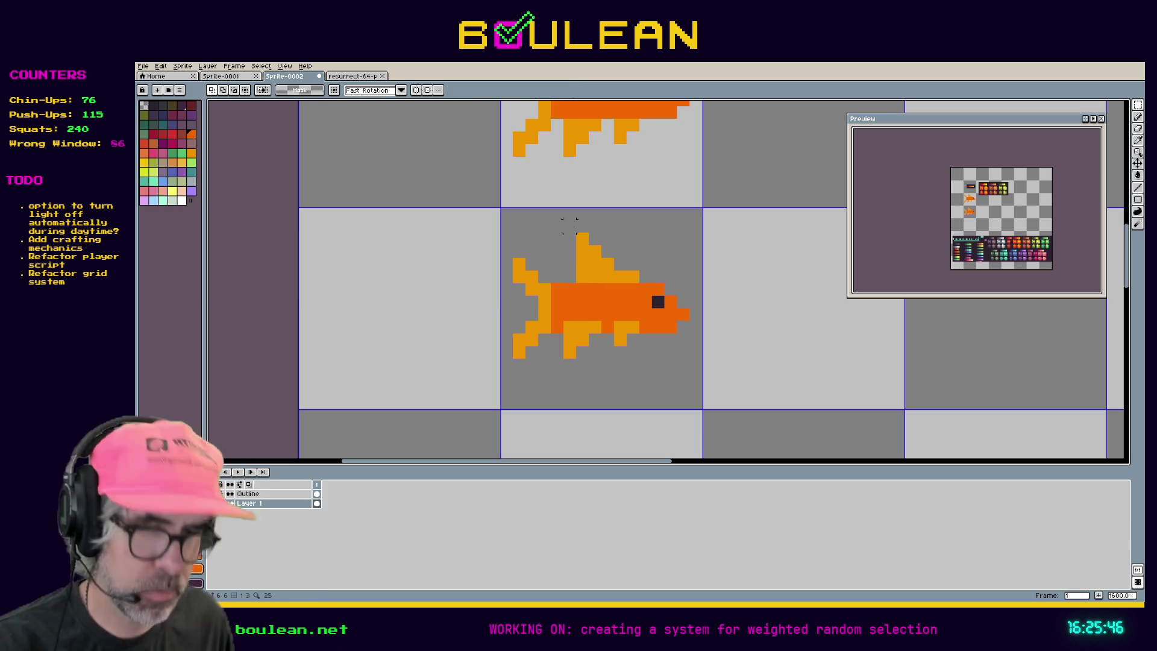
mouse_move(577, 221)
left_mouse_down()
mouse_move(619, 289)
mouse_move(640, 288)
mouse_move(603, 290)
left_mouse_up()
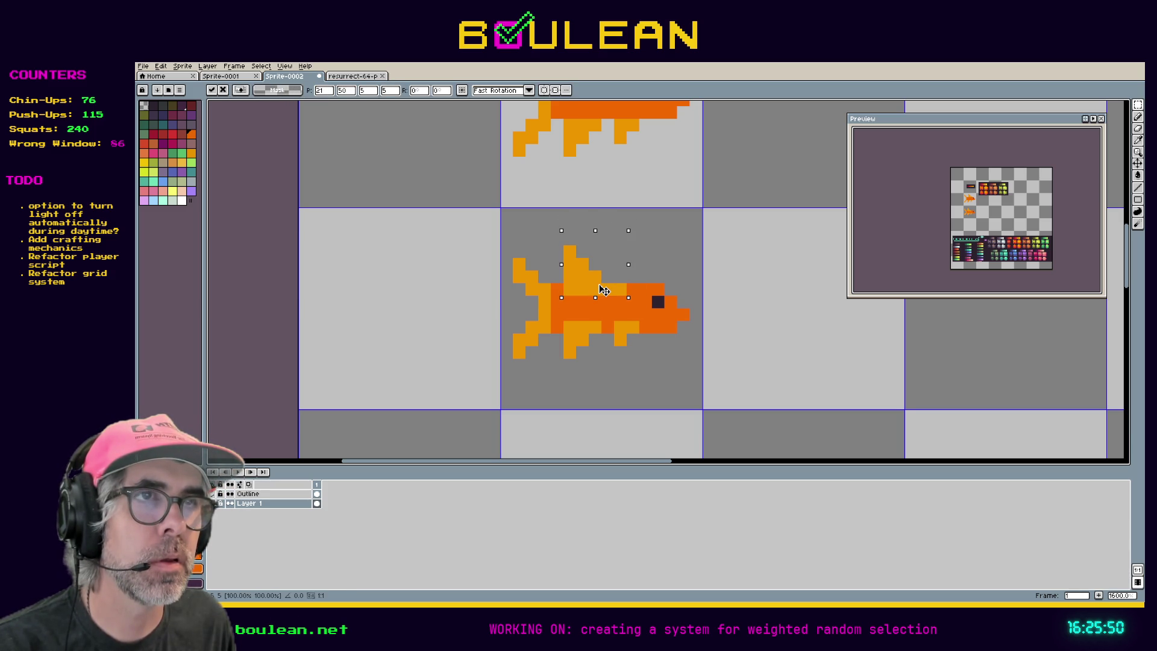
key("Right")
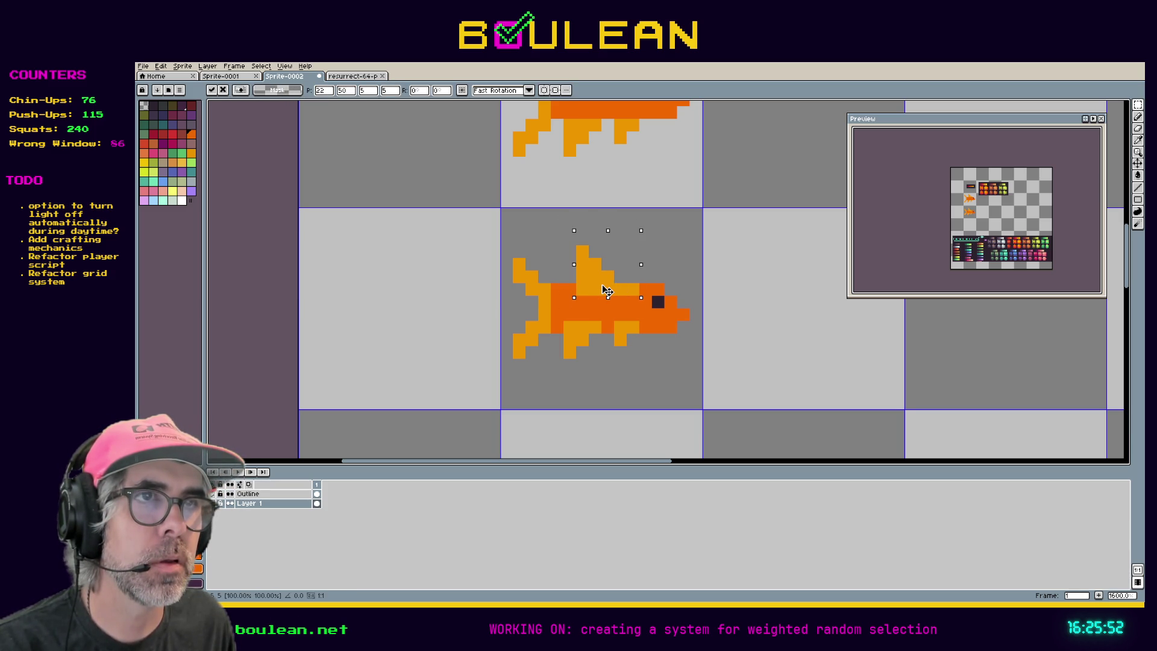
key("Return")
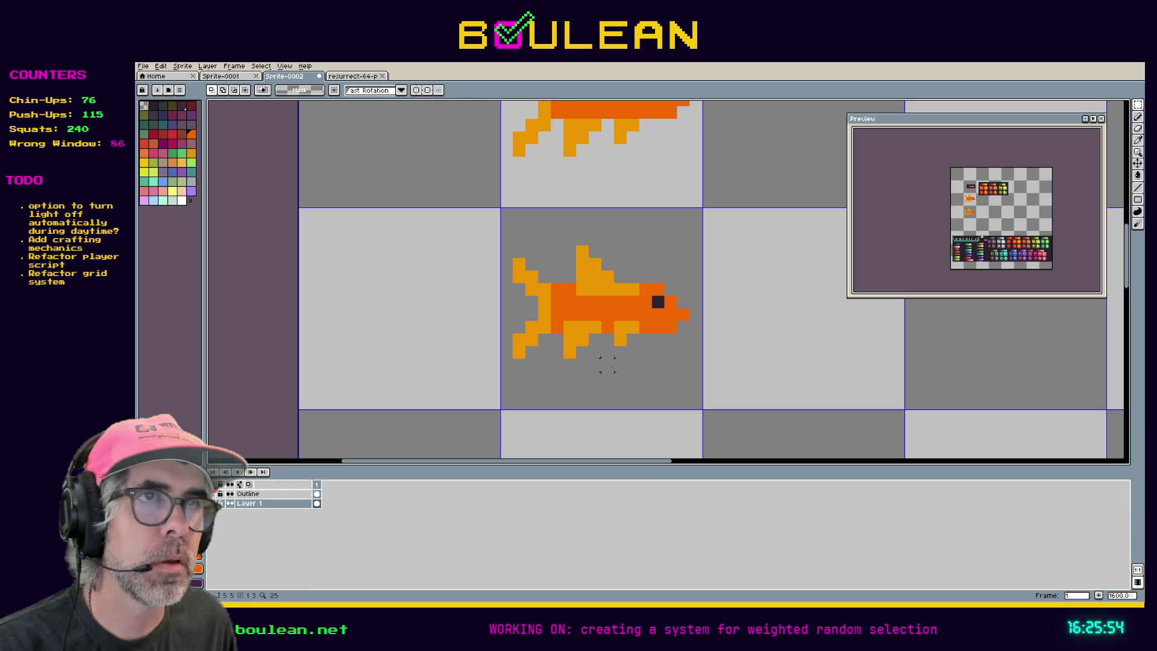
- Repaint the copy's light fin and tail pixels in the darker body orange
key("i")
key("b")
left_click(621, 339)
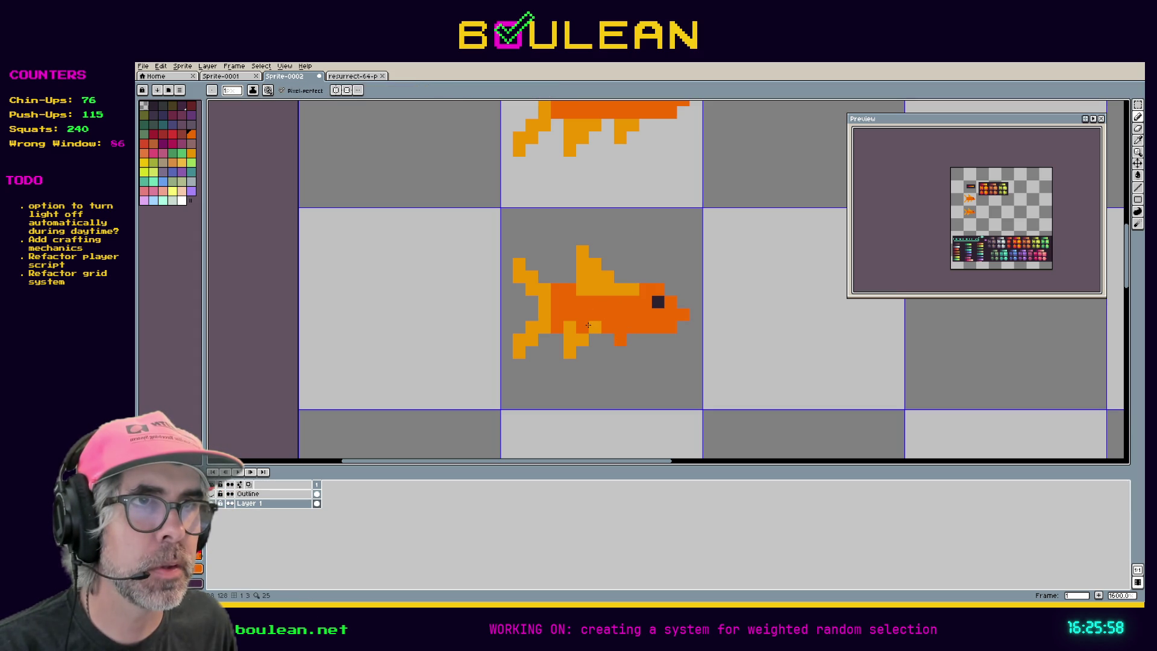
left_click(569, 339)
left_click(569, 352)
left_click(620, 288)
left_click_drag(633, 289, 599, 289)
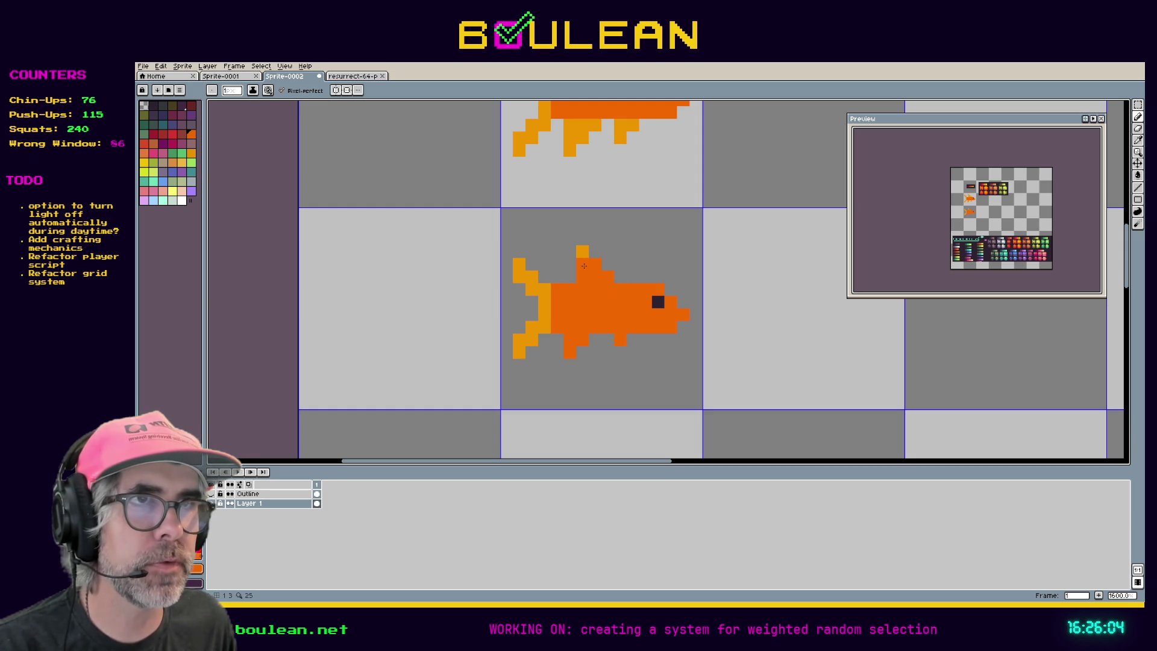
mouse_move(544, 301)
left_mouse_down()
mouse_move(544, 289)
mouse_move(544, 327)
mouse_move(533, 329)
left_mouse_up()
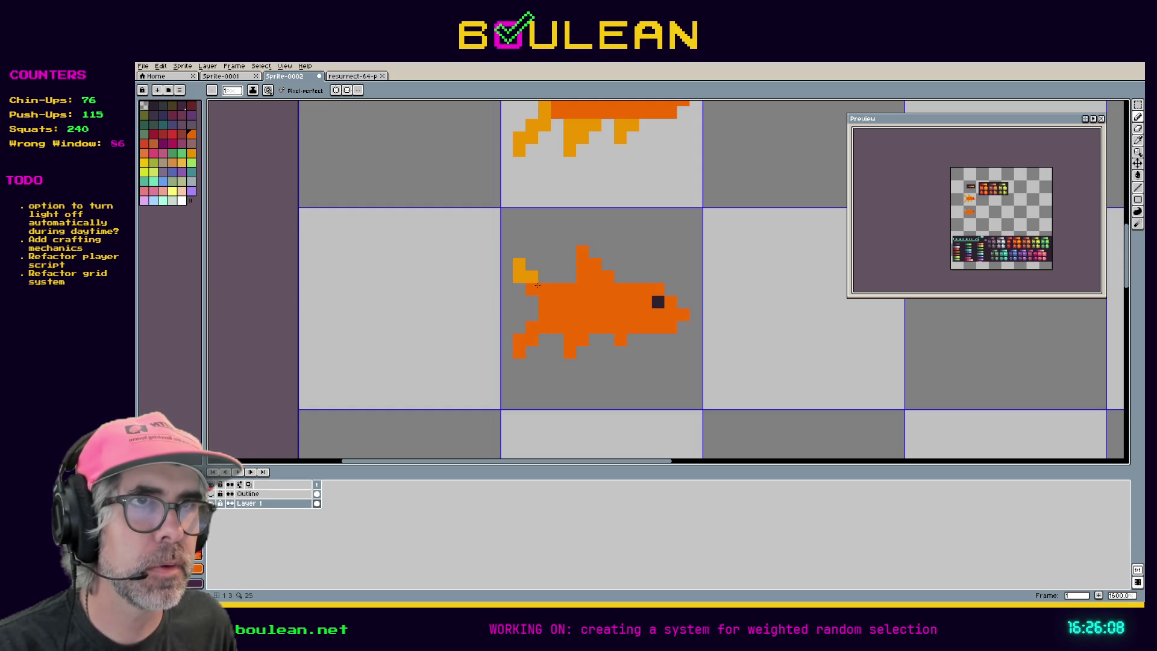
left_click(522, 266)
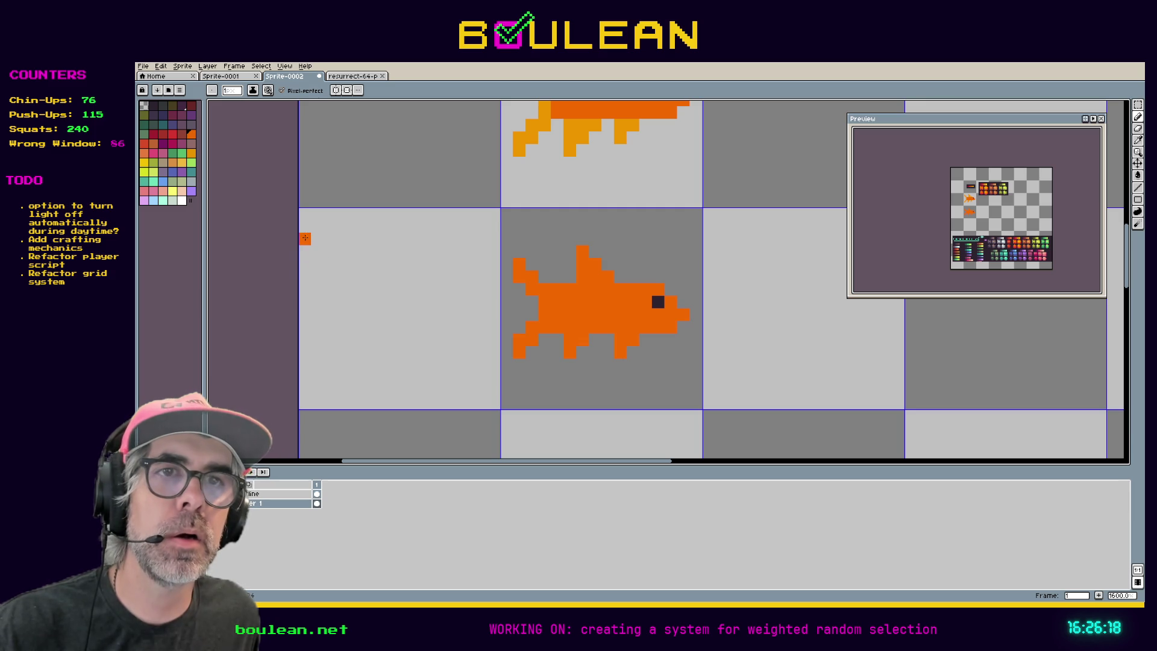
mouse_move(780, 240)
left_mouse_down()
mouse_move(586, 348)
mouse_move(595, 387)
left_mouse_up()
- Scroll out to view both the original and redesigned fish, then switch to the Godot editor
key("i")
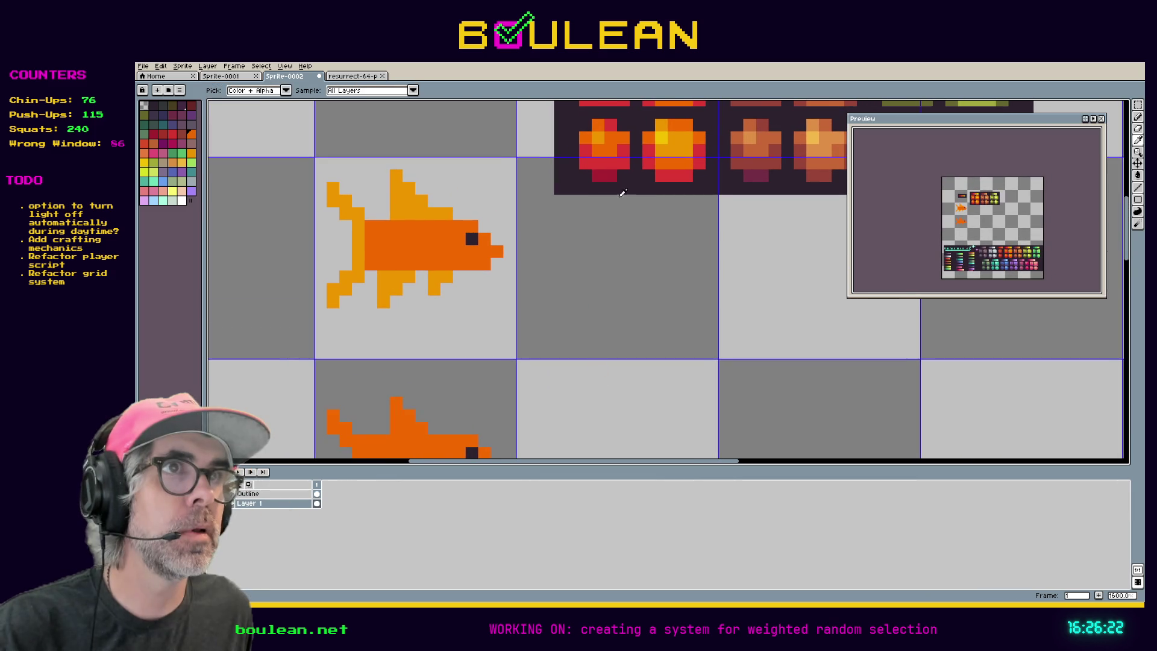
scroll(608, 298, "down", 5)
scroll(609, 299, "left", 5)
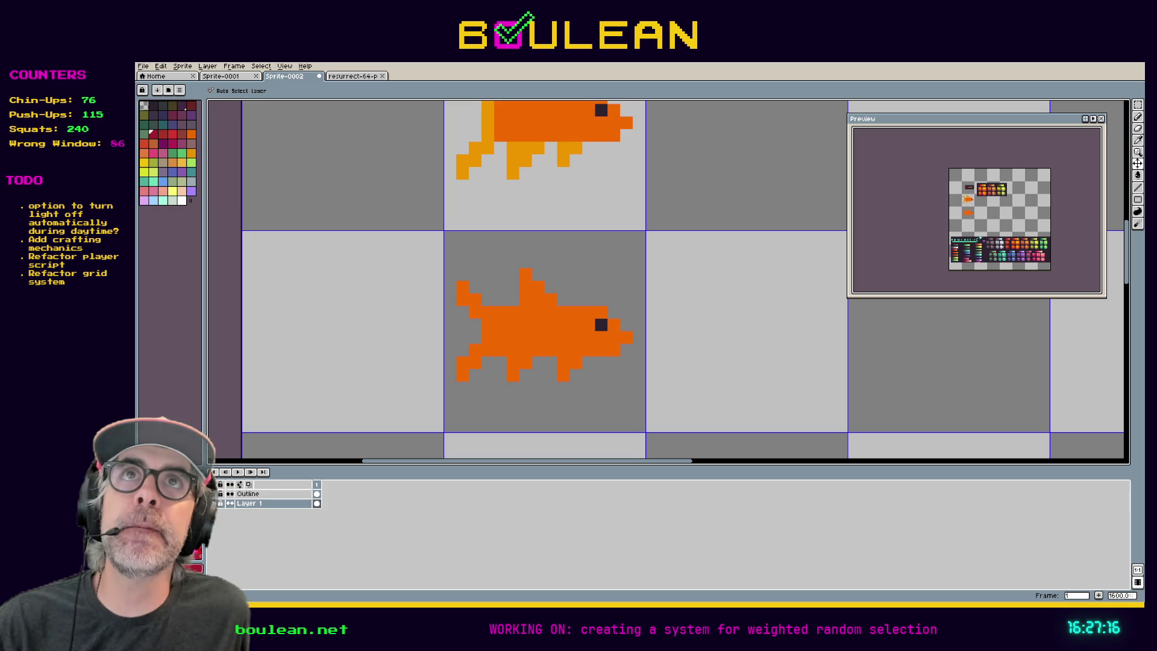
scroll(457, 311, "down", 1)
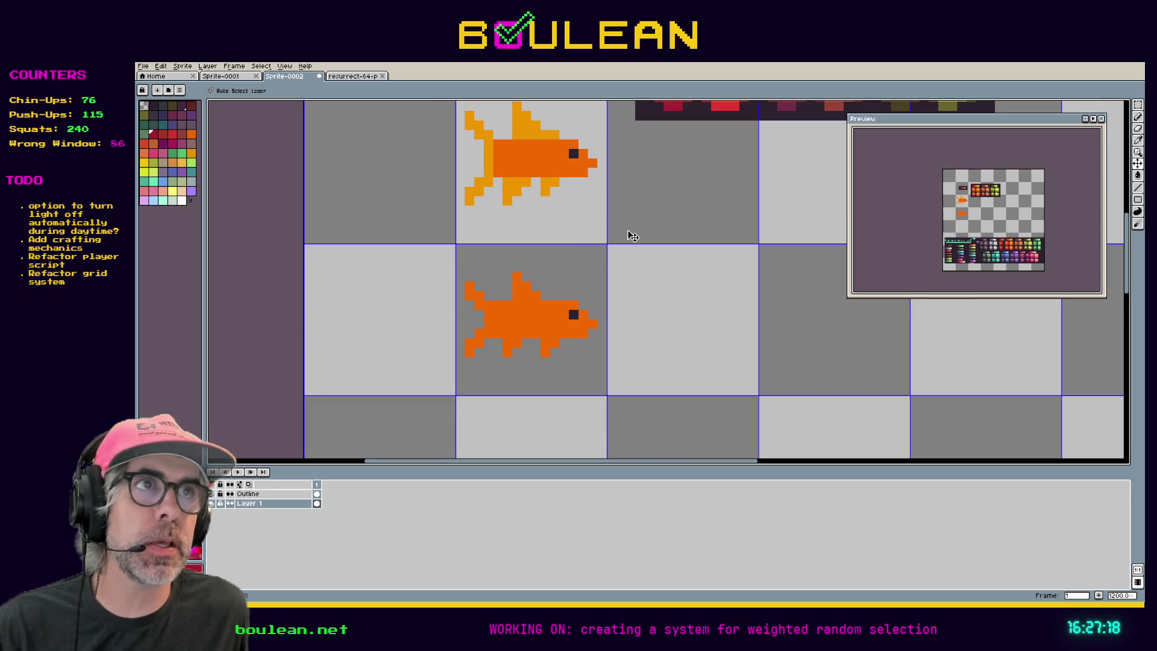
key("alt+Tab")
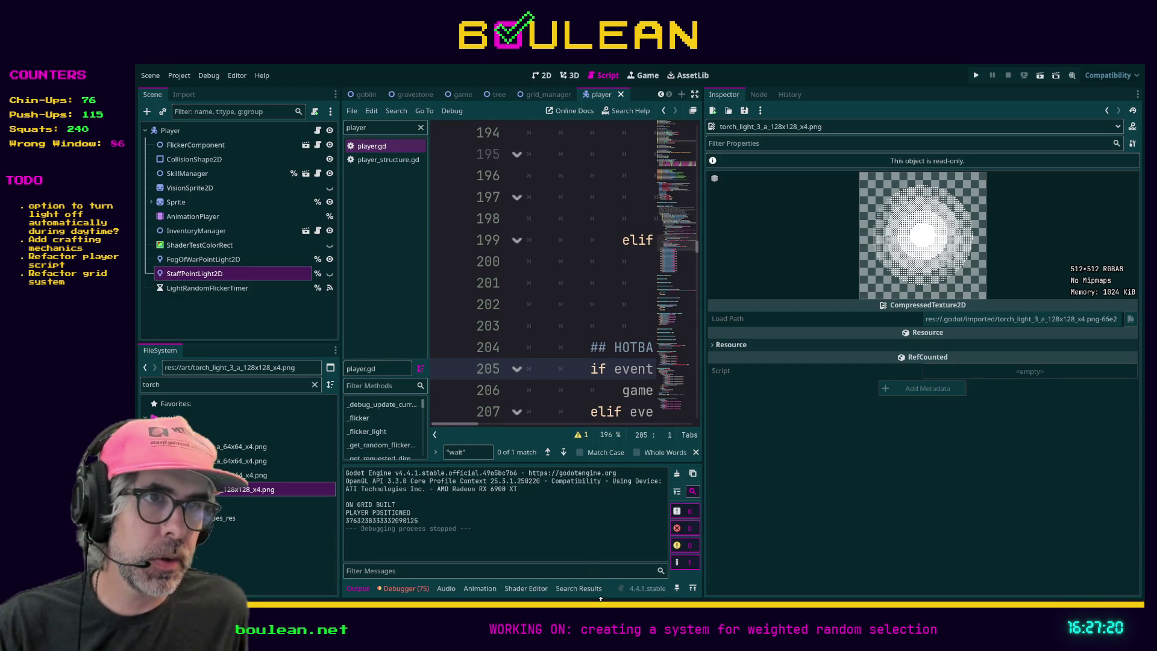
- Run the Boulean game from player.gd so the wizard appears on the grassy map
left_click(527, 339)
key("F5")
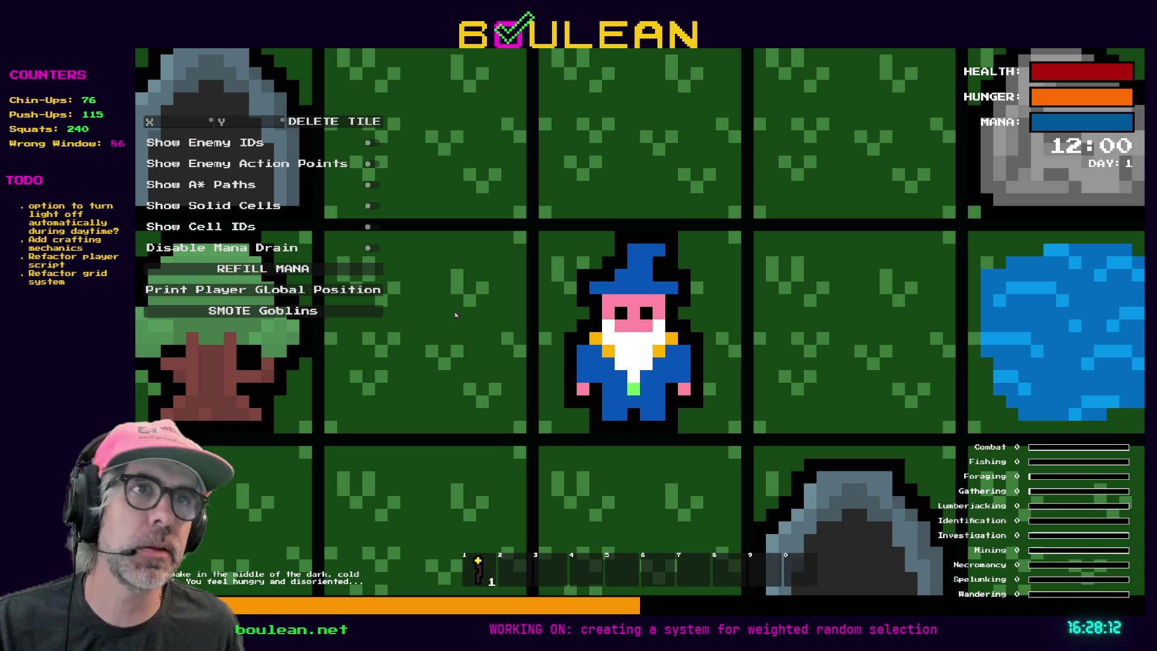
- Stop the running game and switch to VS Code showing models.py and admin.py
key("F8")
key("alt+Tab")
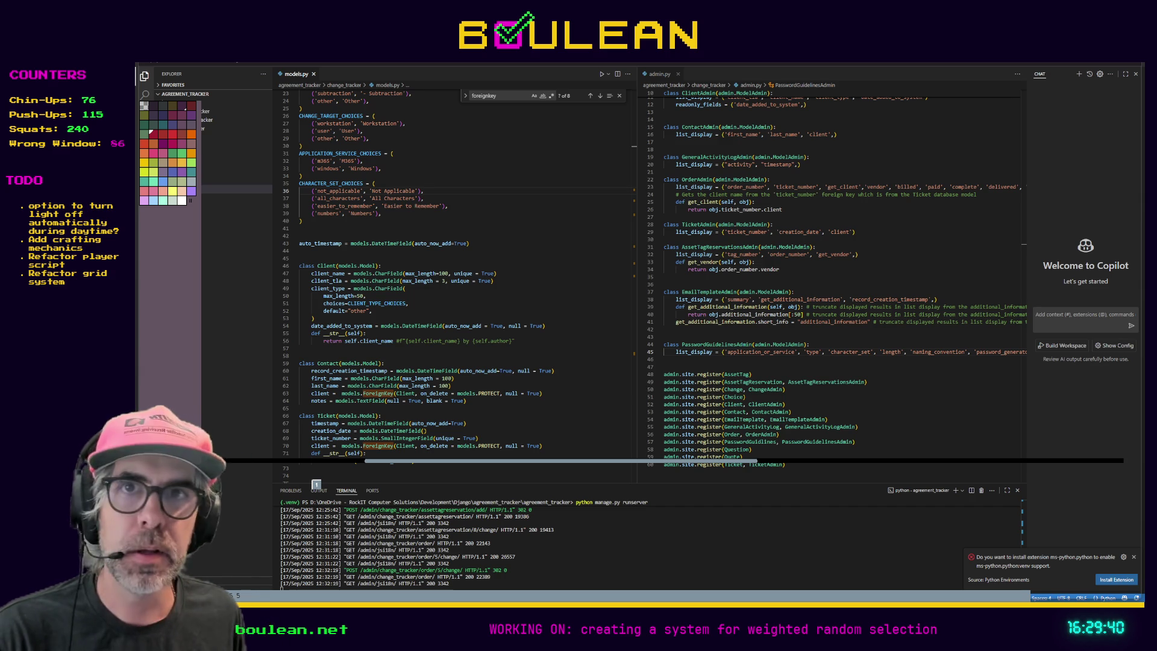
- Switch from VS Code back to Aseprite's Sprite-0002 sheet with the two orange fish
key("alt+Tab")
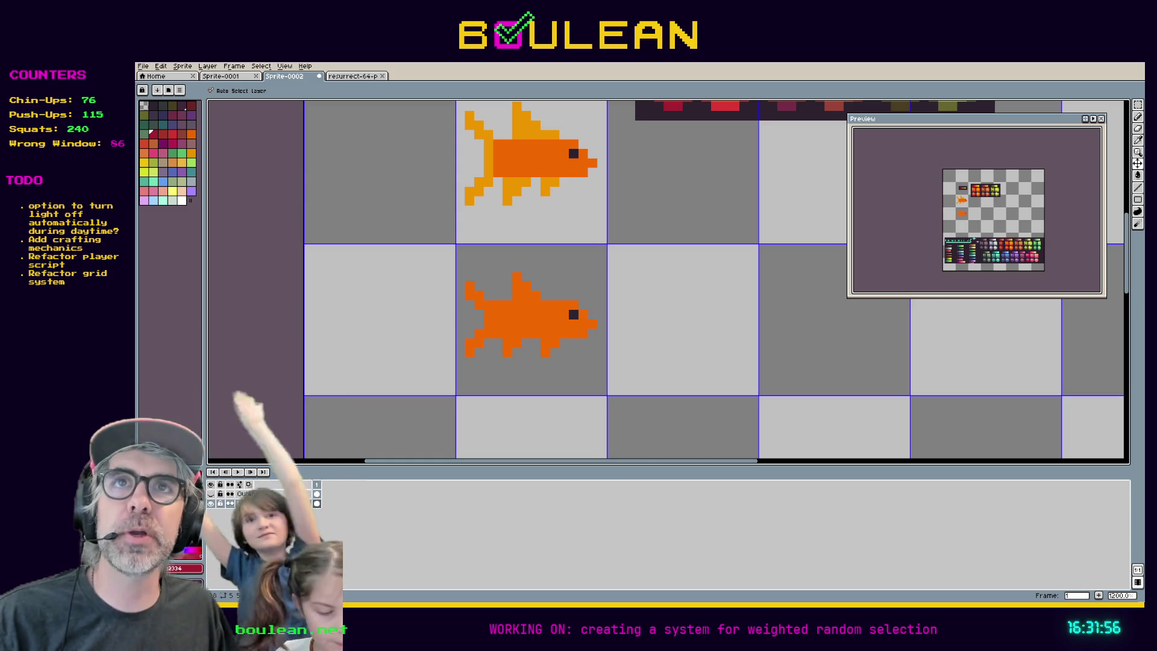
- Zoom out from 3200% to 800% and pan to frame both fish and the palette sprites
scroll(517, 295, "up", 6)
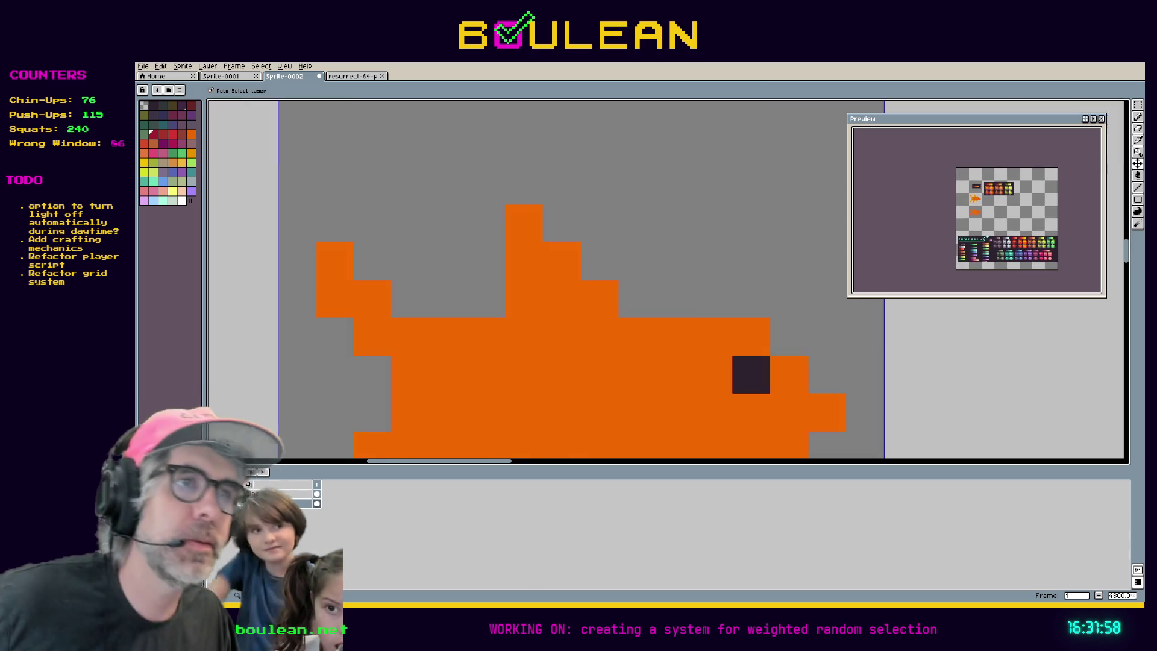
scroll(517, 295, "down", 2)
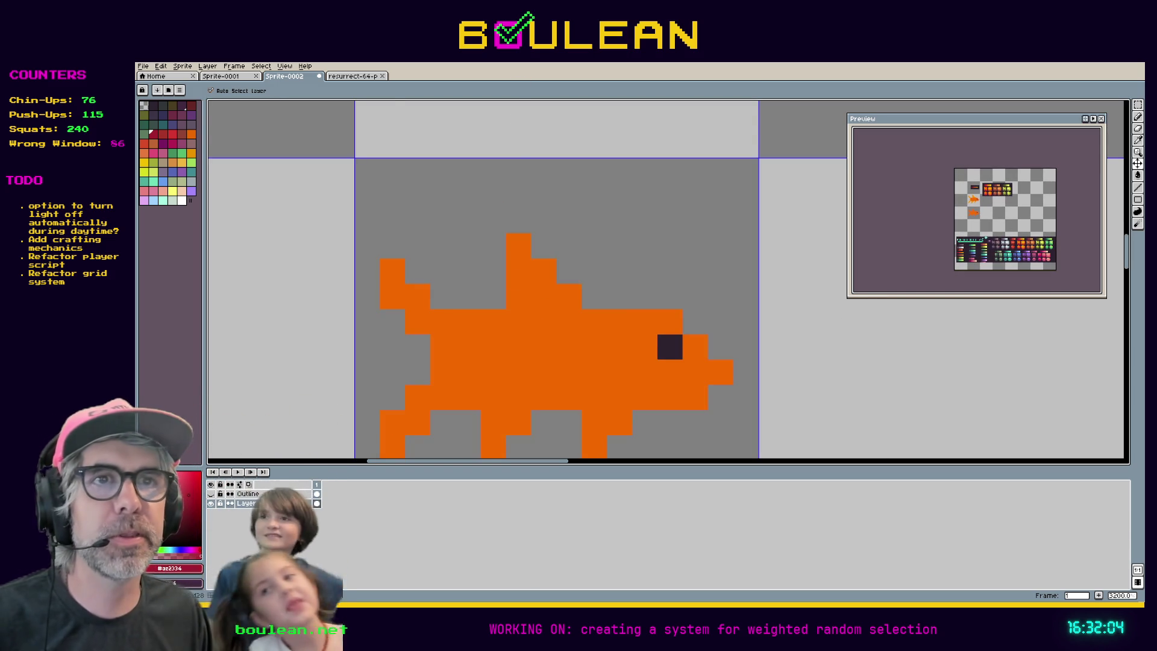
key("minus")
mouse_move(499, 337)
left_mouse_down()
mouse_move(537, 323)
mouse_move(566, 276)
left_mouse_up()
scroll(568, 281, "up", 1)
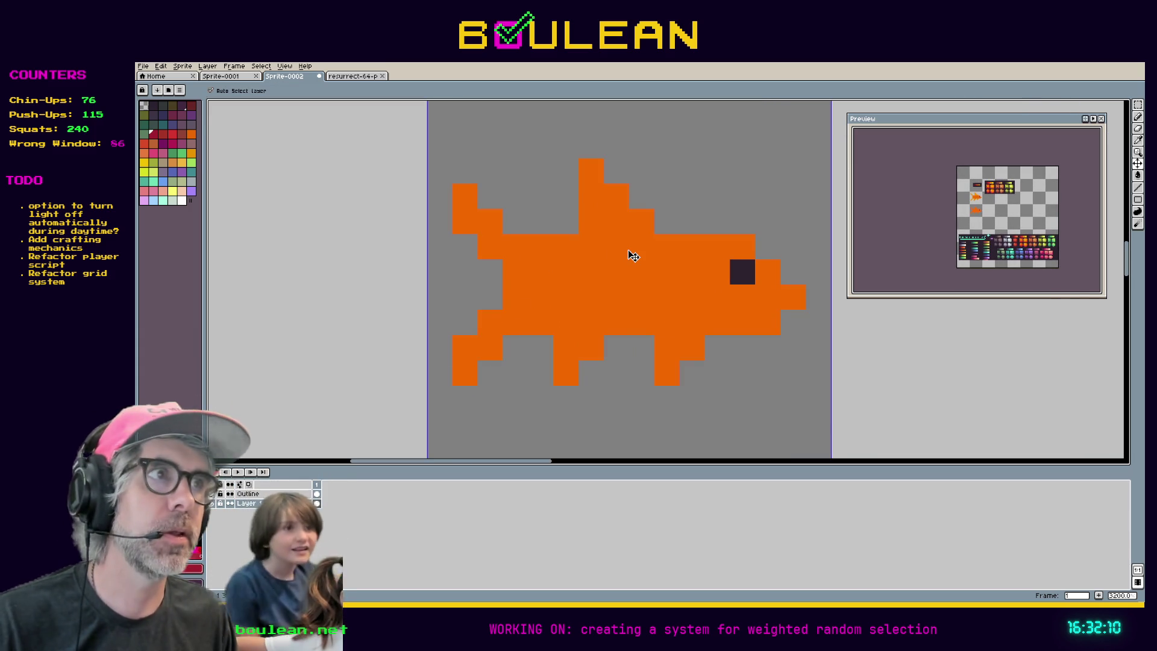
scroll(630, 254, "down", 1)
left_click_drag(671, 359, 512, 305)
scroll(511, 305, "down", 4)
left_click_drag(557, 211, 589, 275)
key("i")
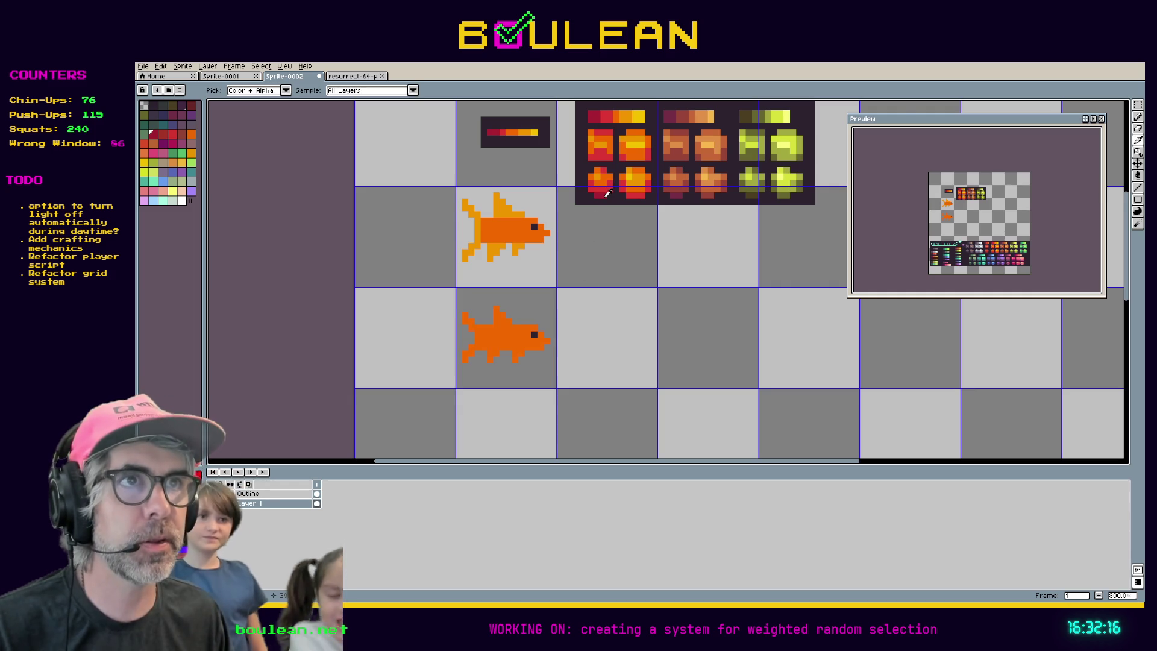
scroll(523, 268, "up", 2)
- Pencil crimson pixels and a crimson row along the lower fish's belly
left_click_drag(496, 315, 558, 226)
key("b")
left_click(576, 345)
left_click(574, 333)
left_click(588, 333)
left_click_drag(588, 320, 540, 318)
left_click(538, 333)
left_click_drag(728, 159, 653, 307)
left_click_drag(691, 259, 561, 398)
- Sample the red swatch and repaint the belly stripe and fins bright red, extending it under the eye
key("i")
left_click(560, 158)
left_click_drag(542, 405, 731, 143)
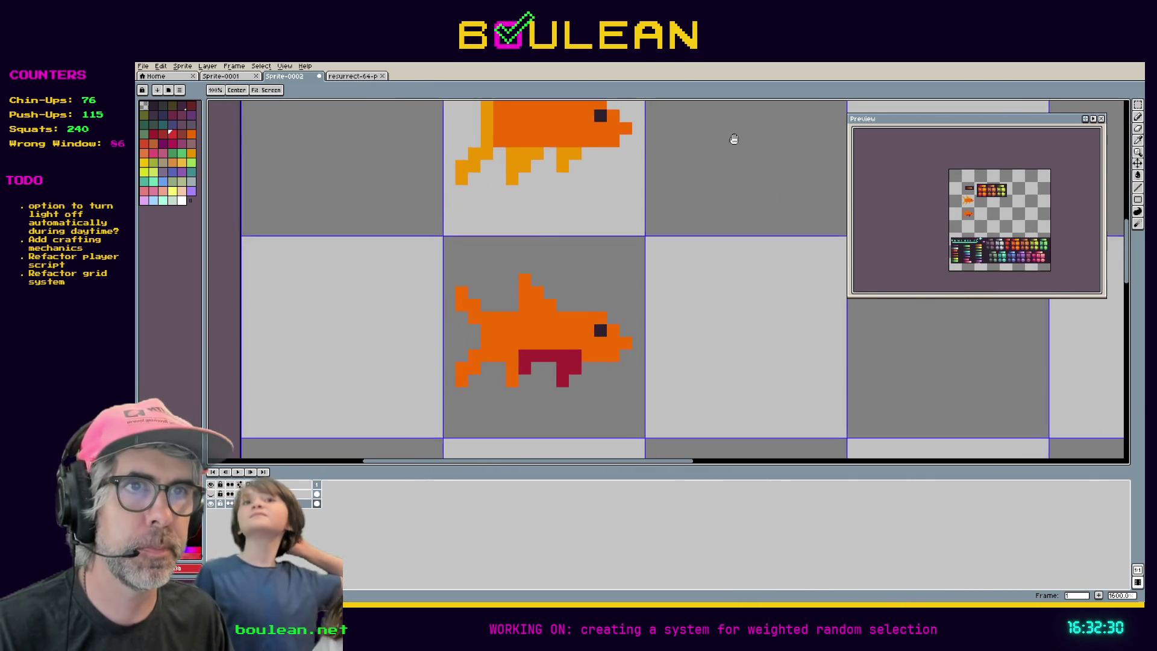
left_click(590, 377)
mouse_move(590, 377)
left_mouse_down()
mouse_move(569, 376)
mouse_move(581, 351)
mouse_move(531, 350)
mouse_move(530, 364)
mouse_move(518, 350)
mouse_move(518, 377)
mouse_move(509, 355)
mouse_move(489, 351)
mouse_move(468, 376)
left_mouse_up()
left_click_drag(591, 352, 621, 350)
- Start painting the lower fish's top fin in light orange
key("space")
left_click_drag(566, 261, 506, 414)
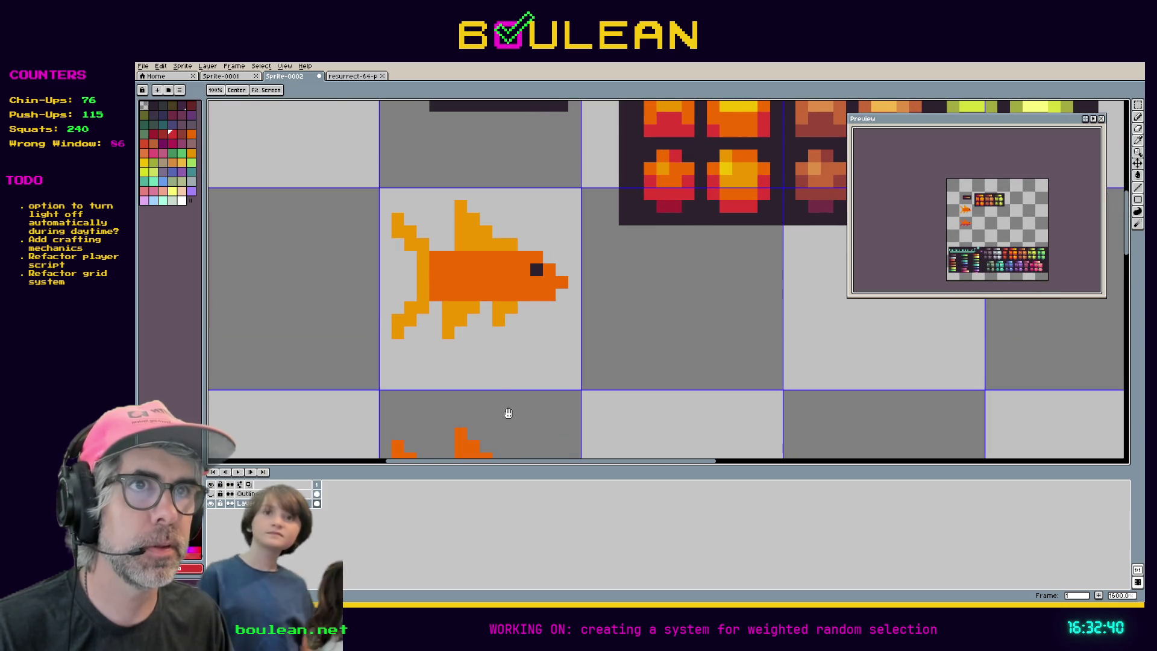
key("alt")
mouse_move(663, 292)
left_mouse_down()
mouse_move(638, 354)
mouse_move(693, 215)
left_mouse_up()
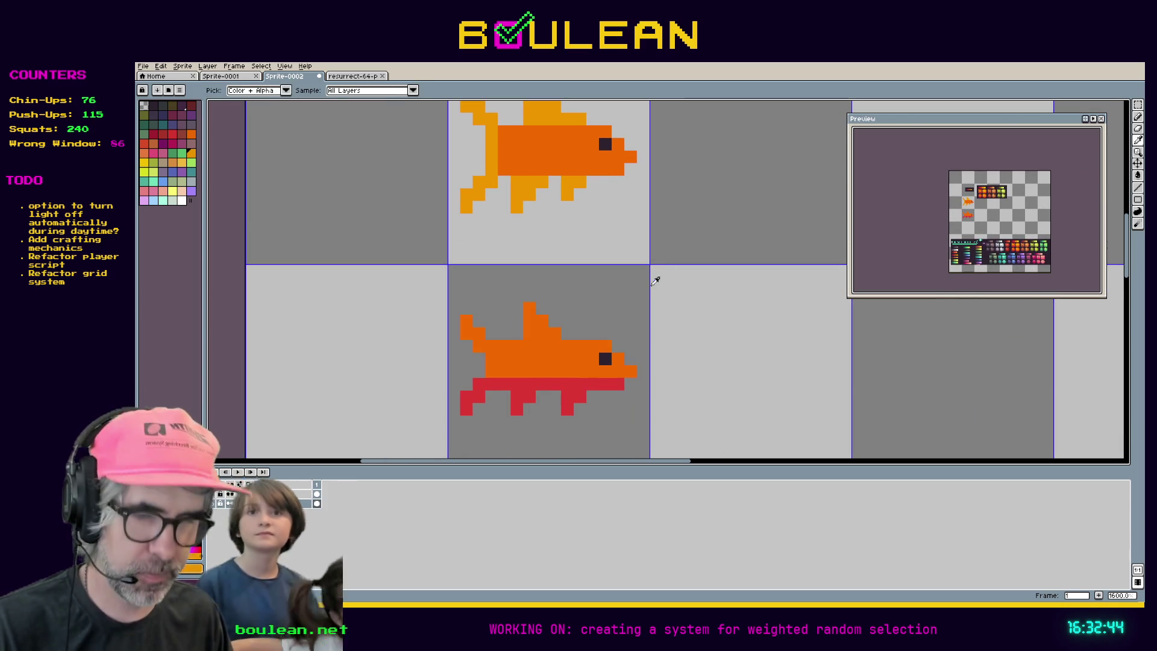
left_click(546, 330)
mouse_move(547, 330)
left_mouse_down()
mouse_move(566, 346)
mouse_move(529, 314)
left_mouse_up()
- Lighten the top fin's tip and paint the red belly stripe back to body orange
left_click(529, 308)
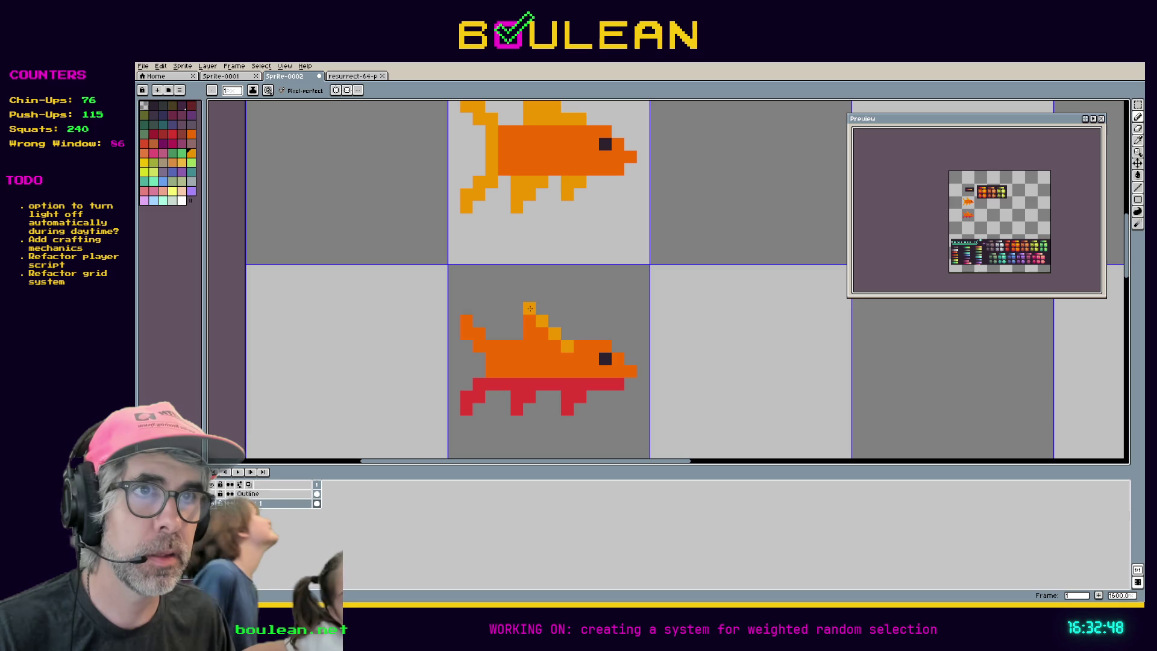
left_click(560, 361, "alt")
mouse_move(566, 359)
left_mouse_down()
mouse_move(580, 383)
mouse_move(562, 386)
mouse_move(568, 394)
mouse_move(488, 384)
mouse_move(612, 382)
left_mouse_up()
key("ctrl+z")
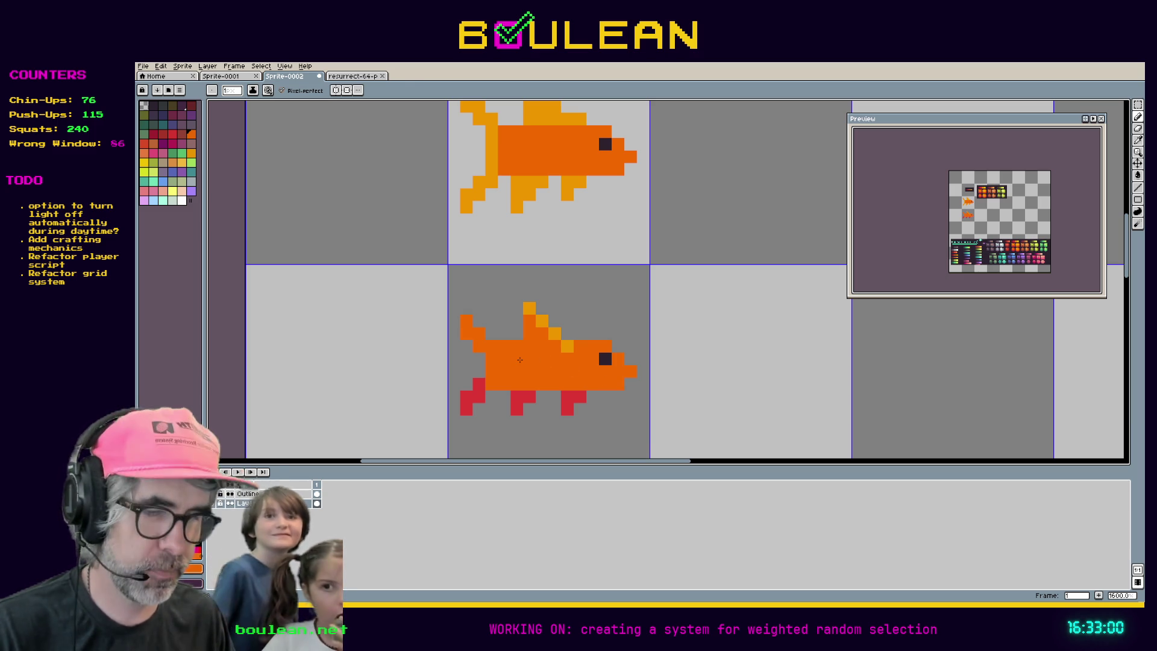
- Sample the fin's light orange and extend it along the back and the tail's outer edge
key("i")
left_click(530, 307)
key("b")
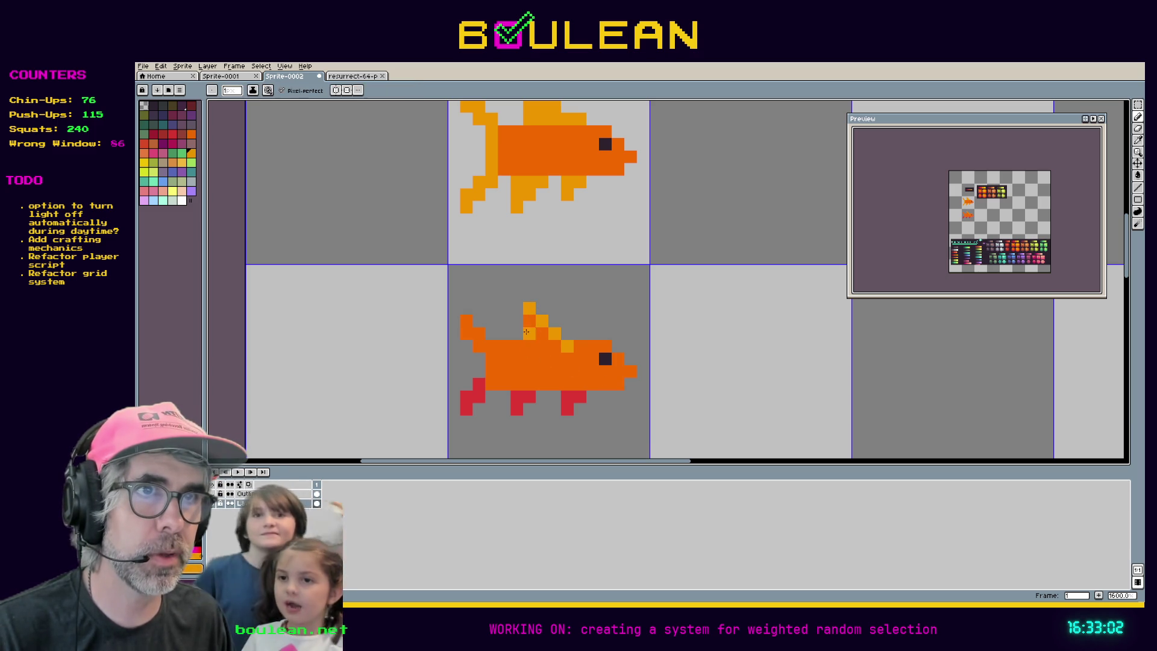
left_click(529, 333)
left_click(541, 333)
left_click(529, 346)
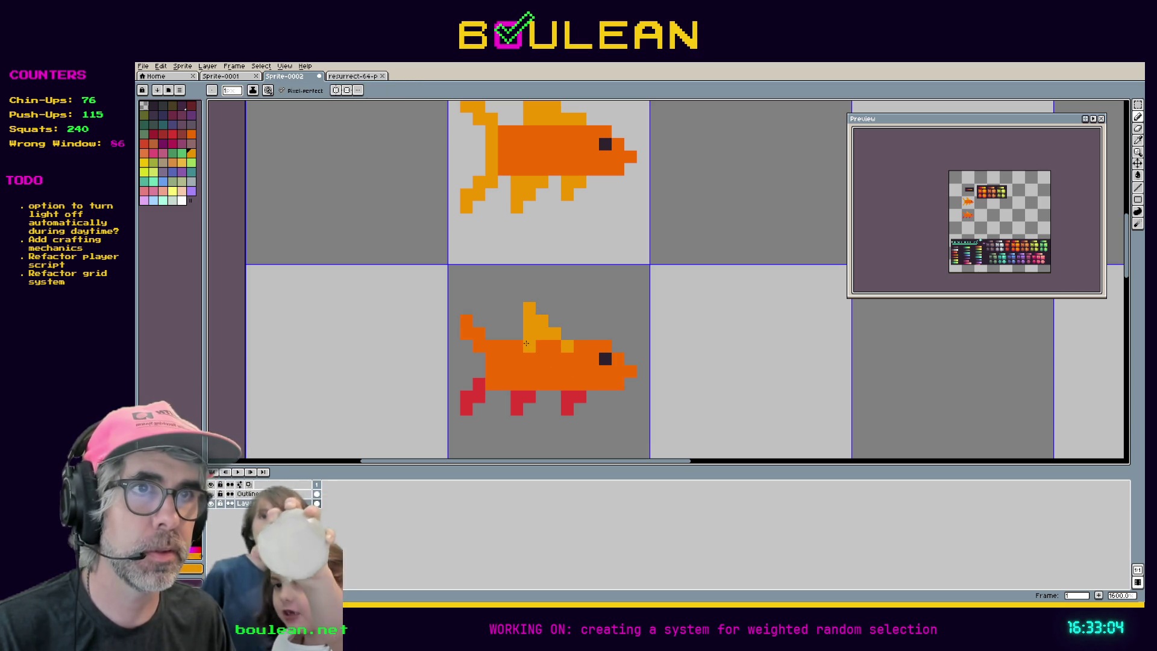
left_click_drag(525, 343, 506, 350)
left_click(482, 346)
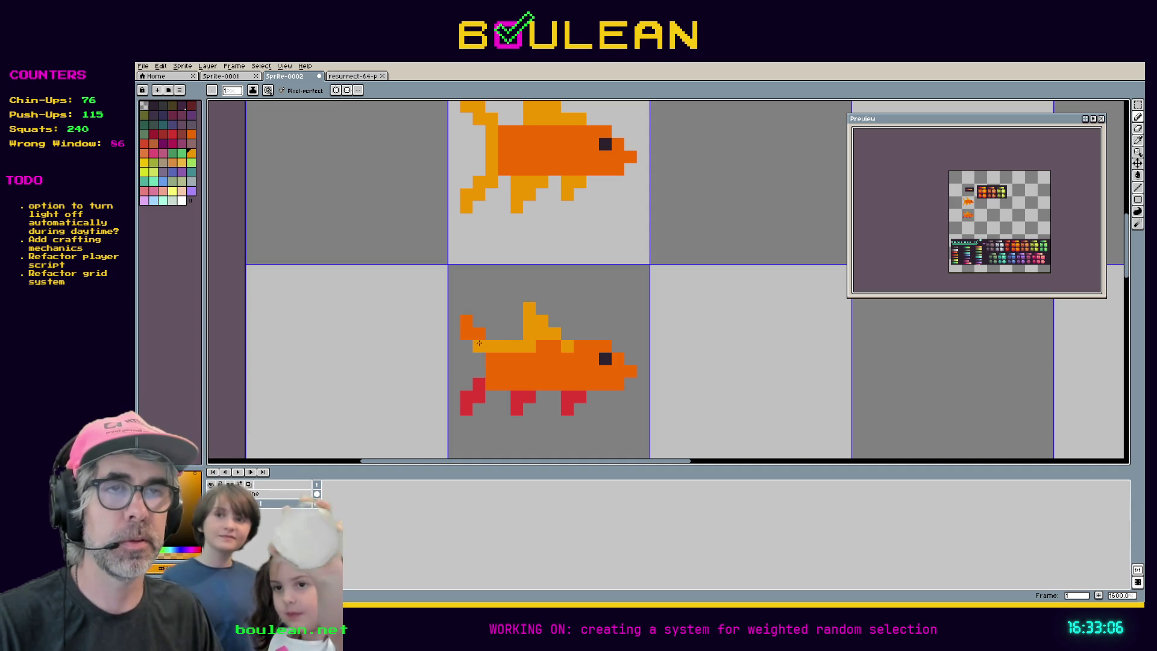
left_click(479, 338)
left_click(466, 333)
left_click(467, 320)
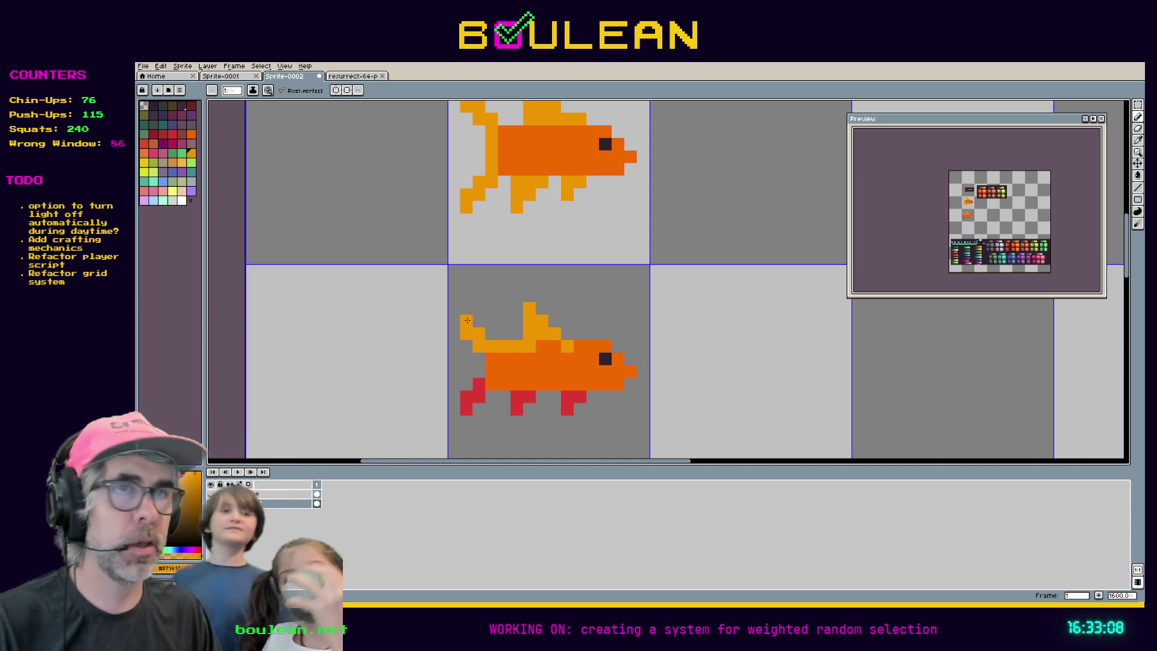
- Select the lower fish's top fin with the marquee, nudge it down and back up, and commit
key("m")
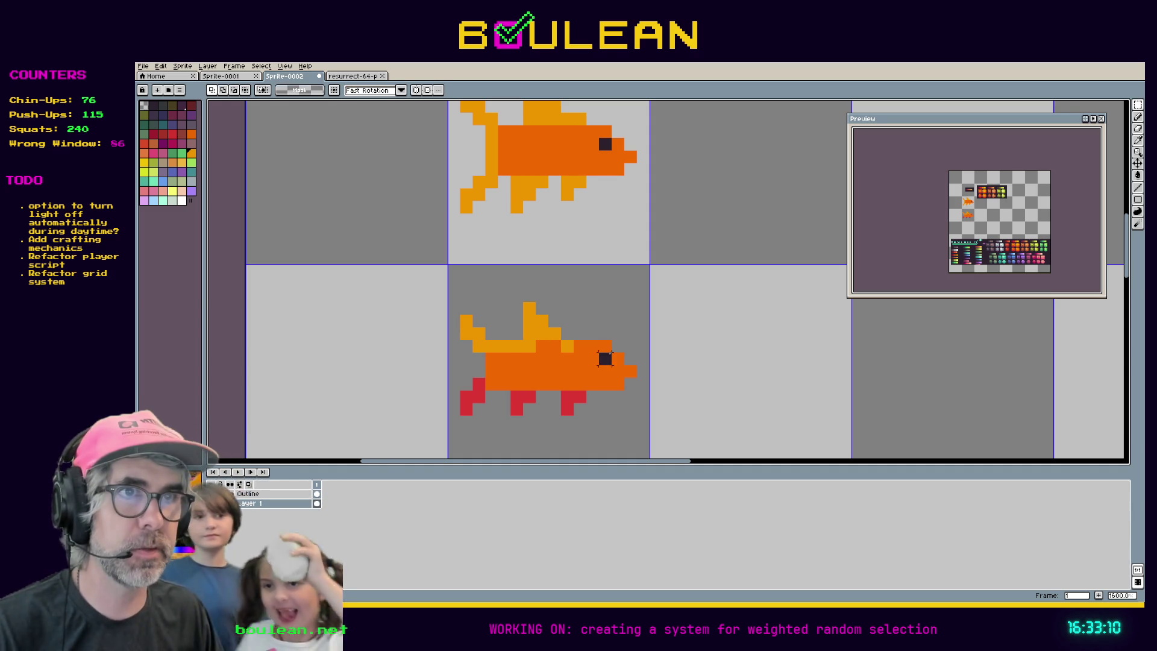
left_click_drag(587, 341, 510, 302)
key("Down")
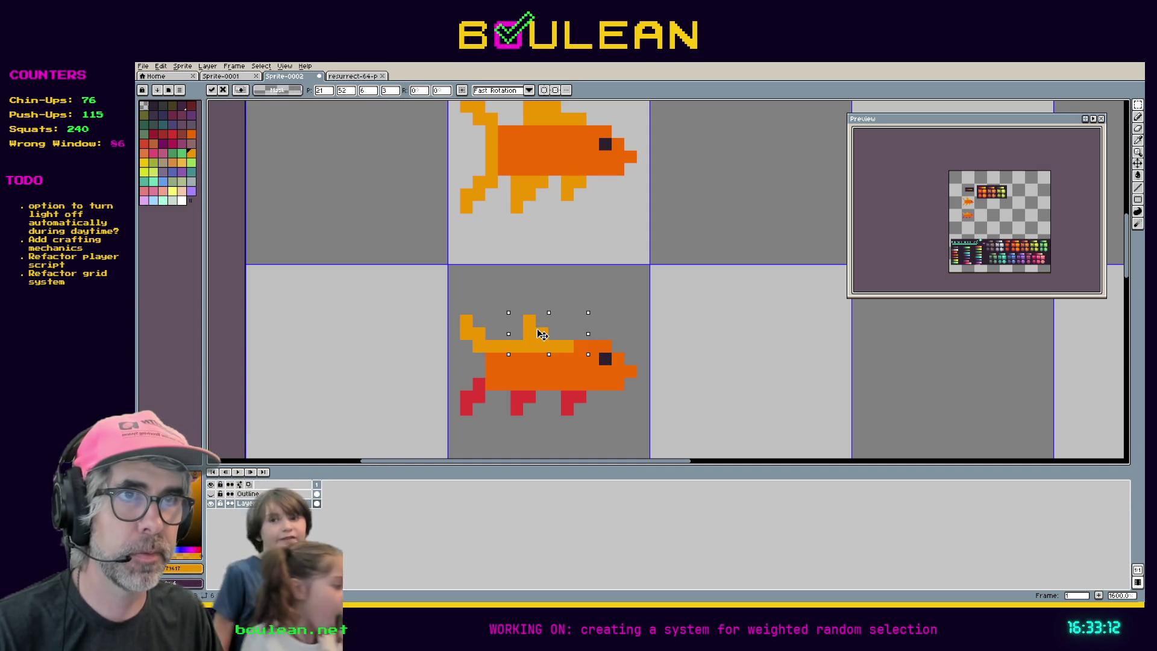
key("Up")
key("Return")
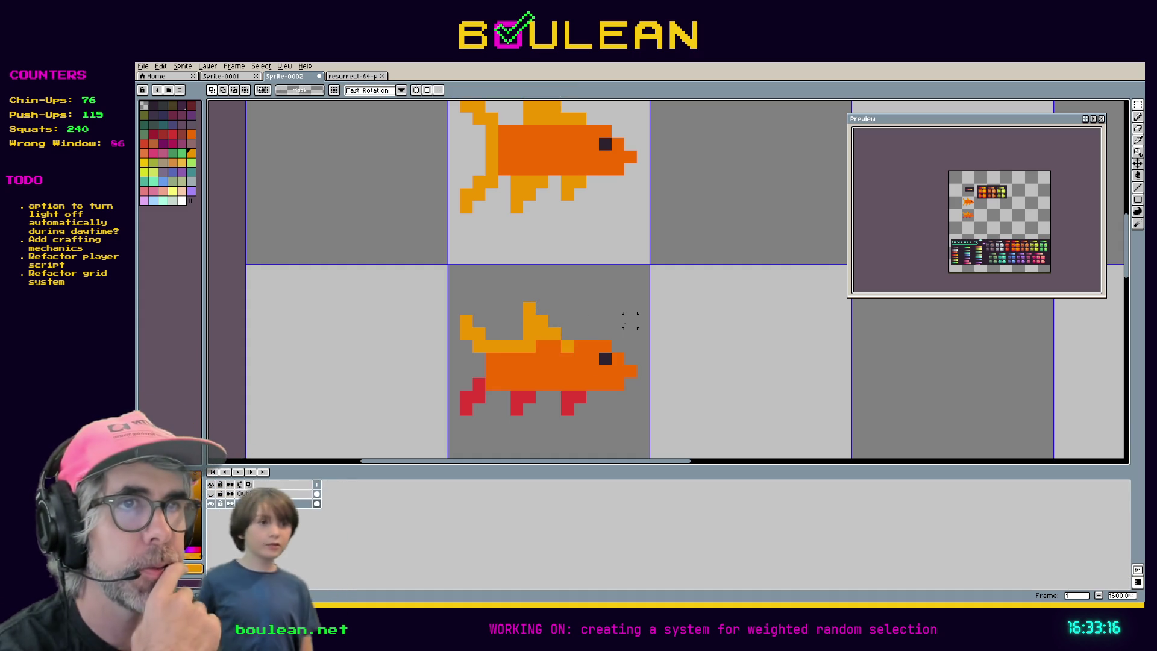
scroll(630, 320, "down", 1)
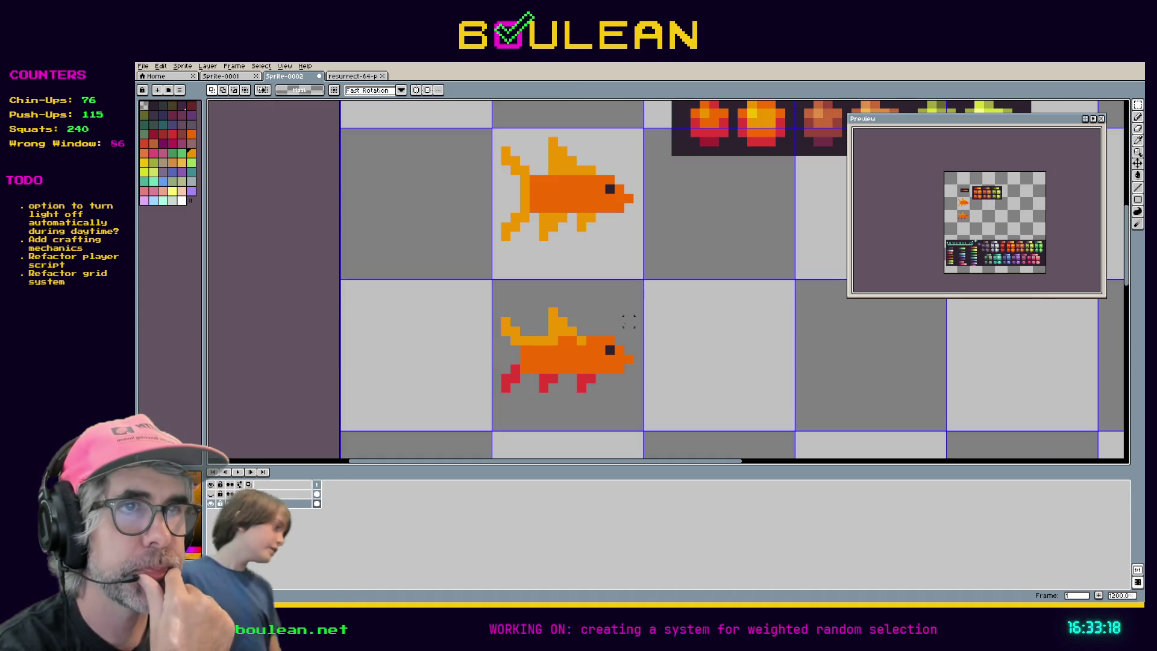
scroll(628, 321, "up", 1)
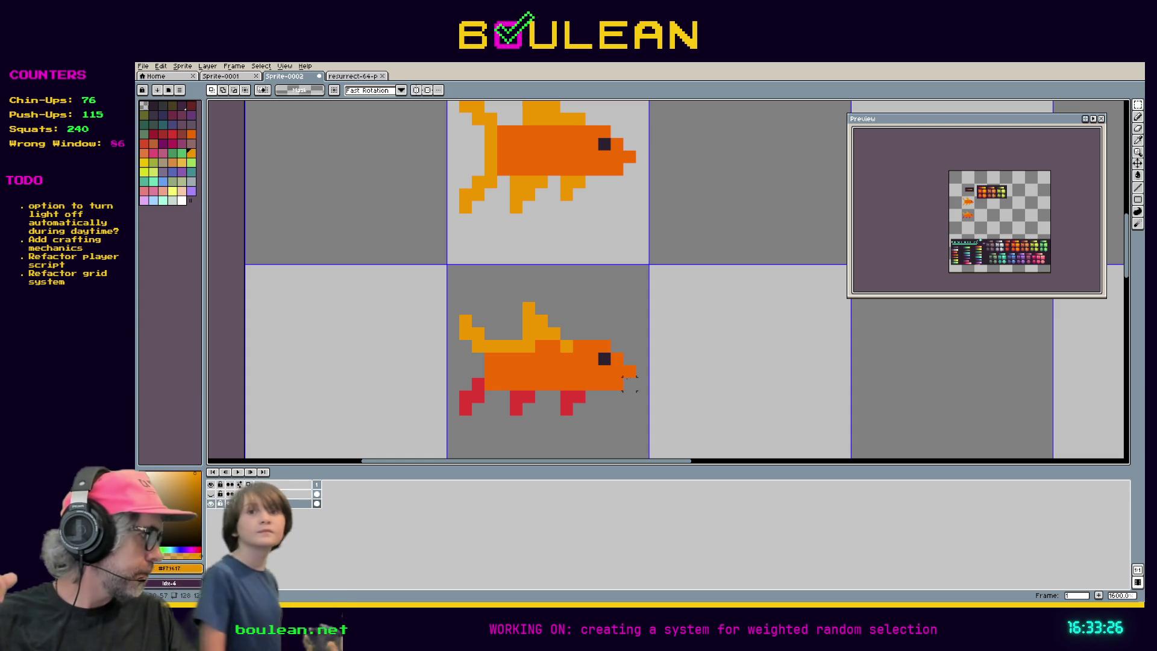
- Sample the body orange and repaint the front and back red lower fins orange
key("i")
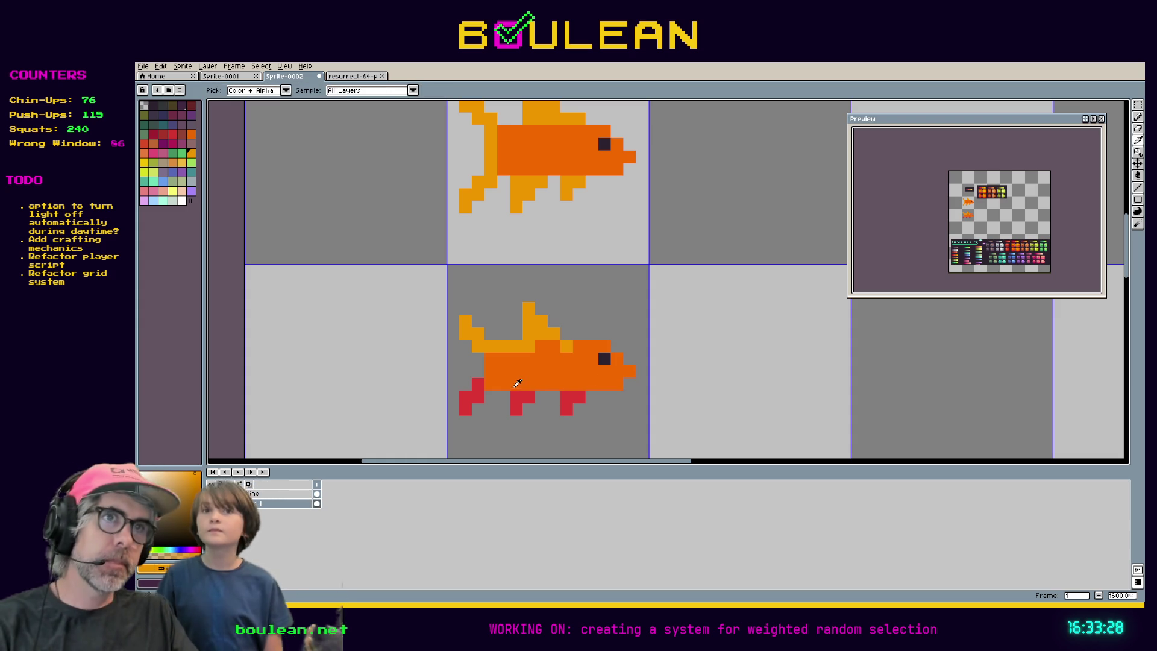
left_click(512, 375)
key("b")
left_click(515, 409)
left_click(515, 396)
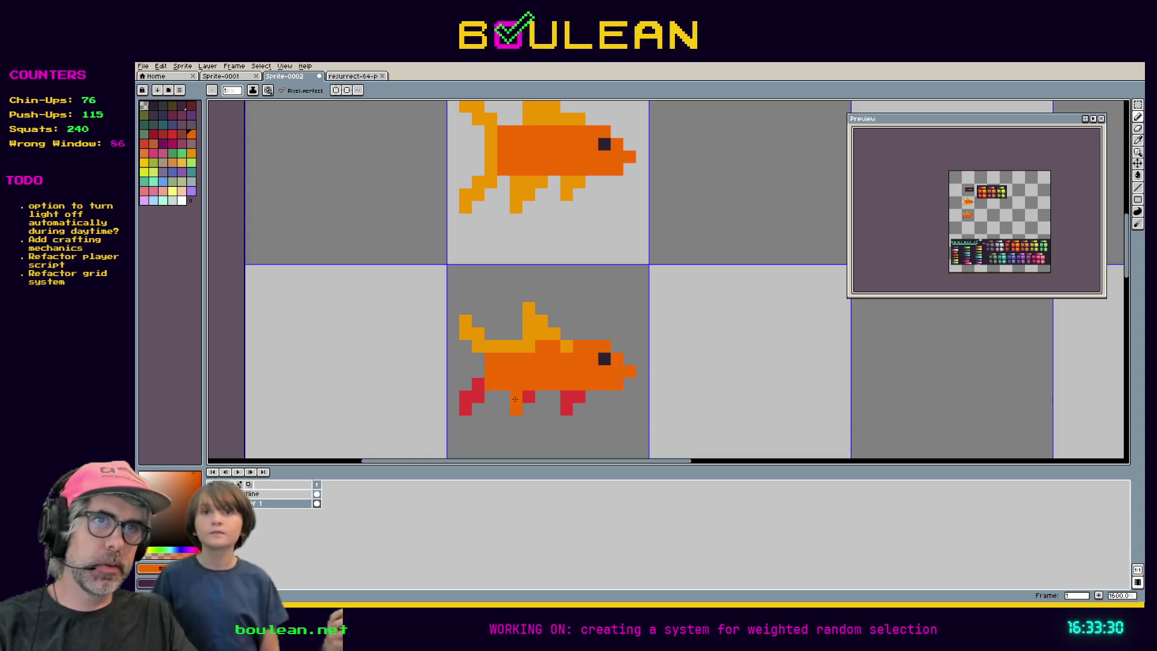
left_click(527, 396)
left_click(566, 397)
left_click(579, 396)
left_click(566, 409)
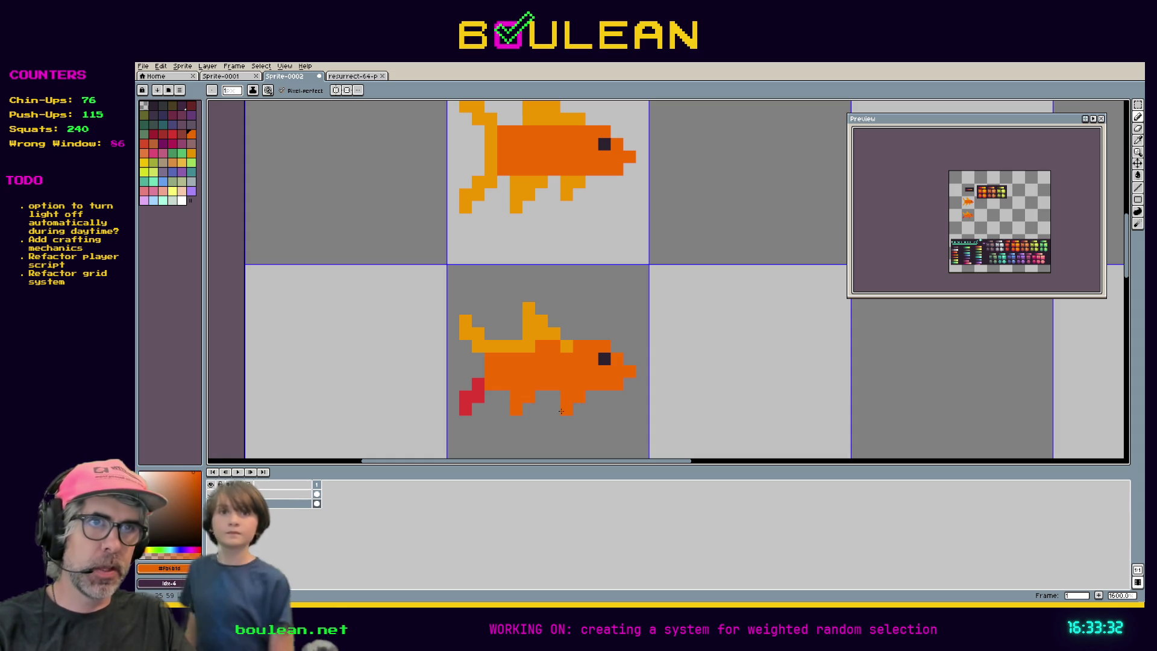
left_click(478, 384)
left_click(478, 396)
left_click(465, 397)
left_click(465, 409)
- Choose a darker orange via the HSV settings and shade the lower fins and belly edge with it
key("i")
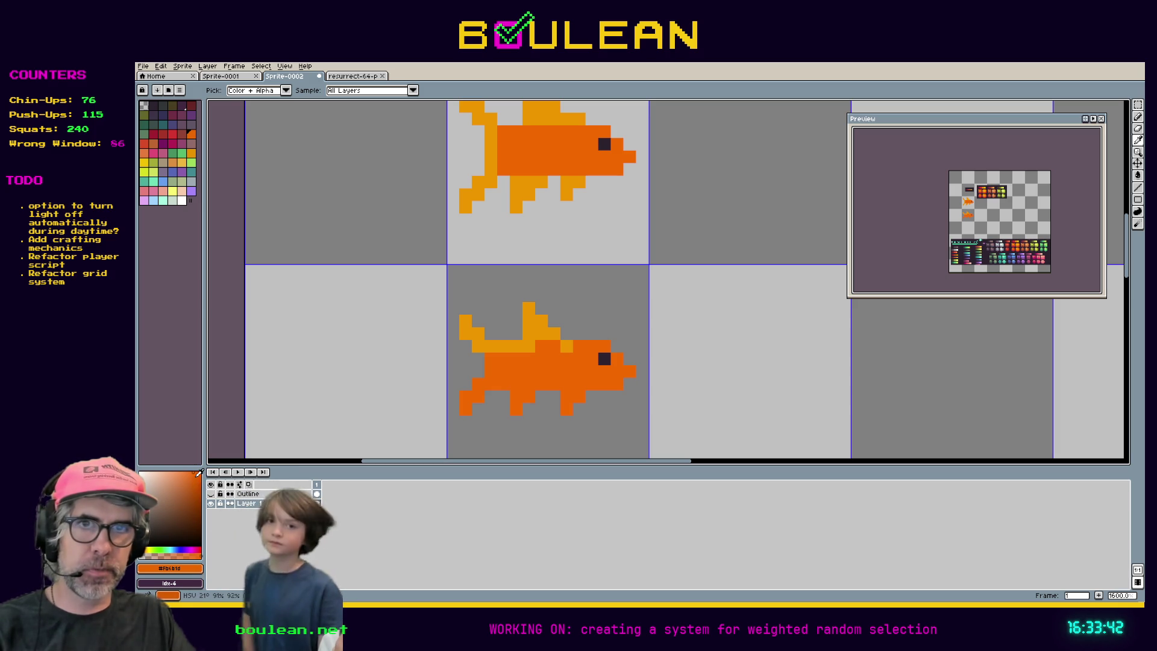
left_click(196, 478)
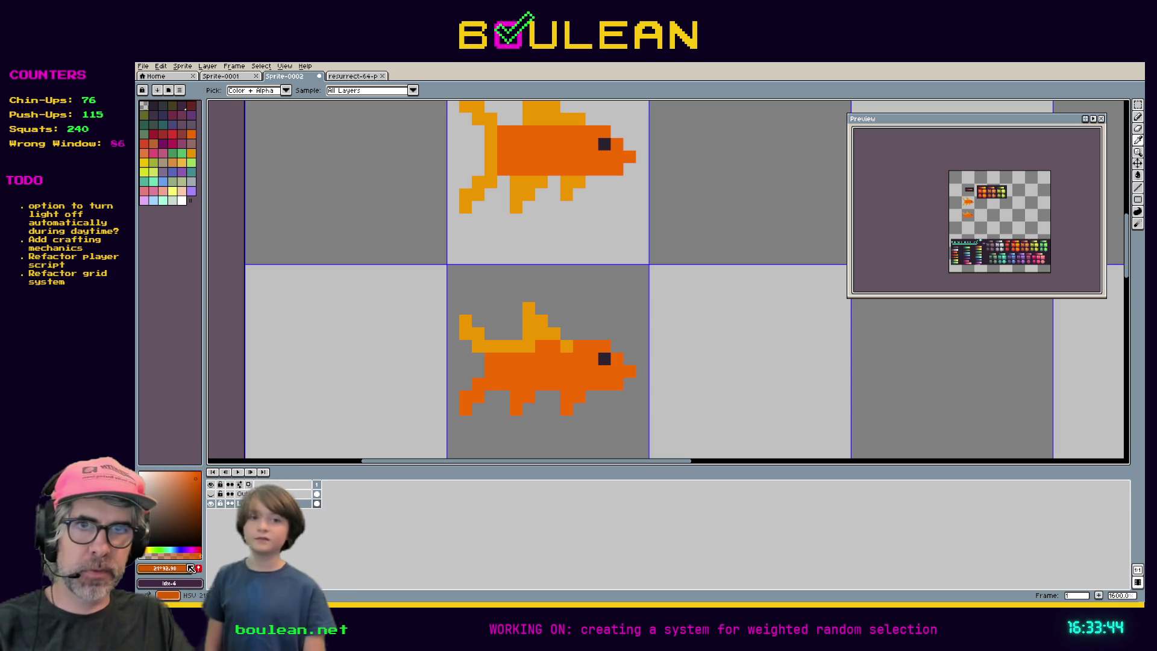
left_click(166, 568)
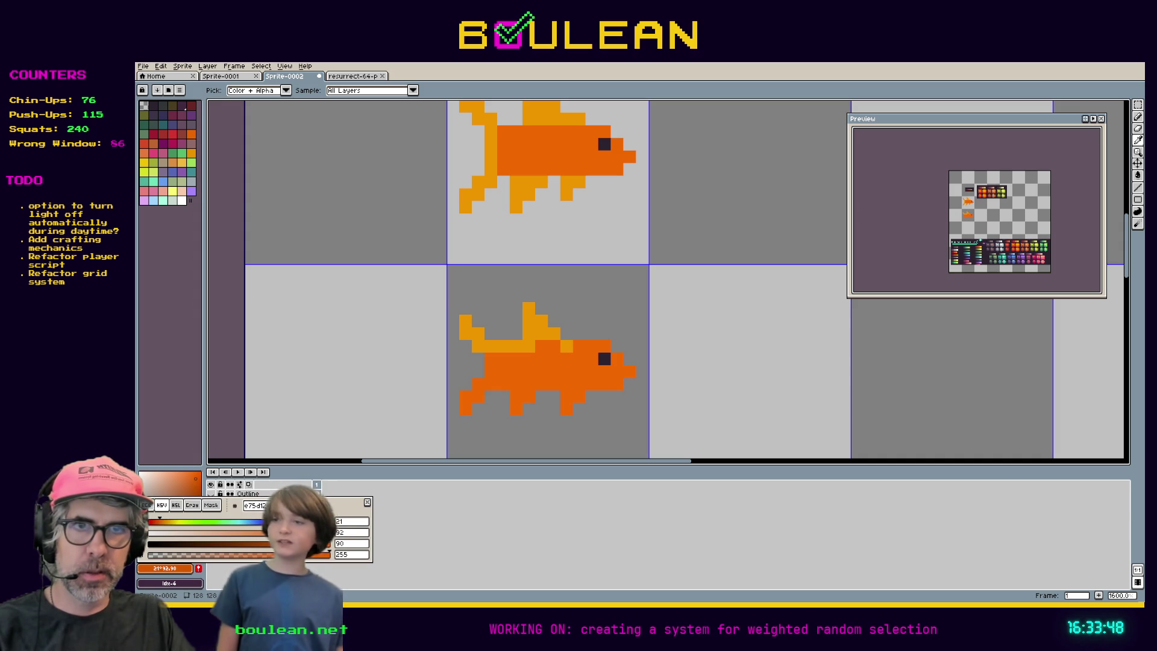
left_click(459, 439)
key("b")
left_click(566, 395)
left_click_drag(566, 409, 576, 397)
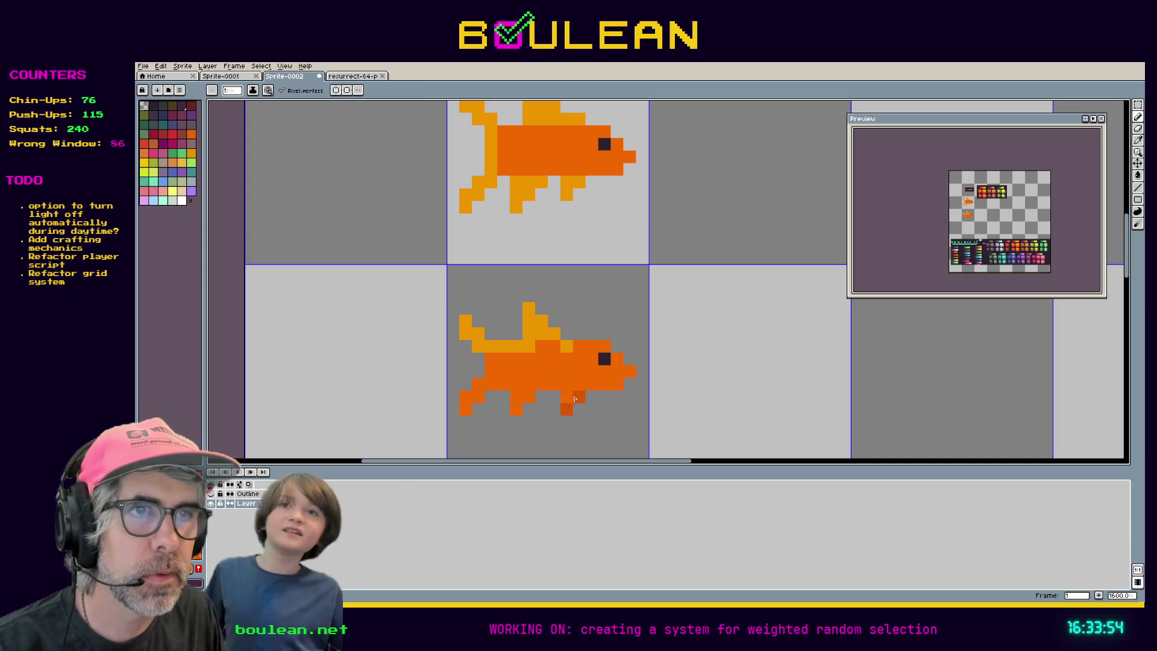
left_click(391, 449)
key("ctrl+z")
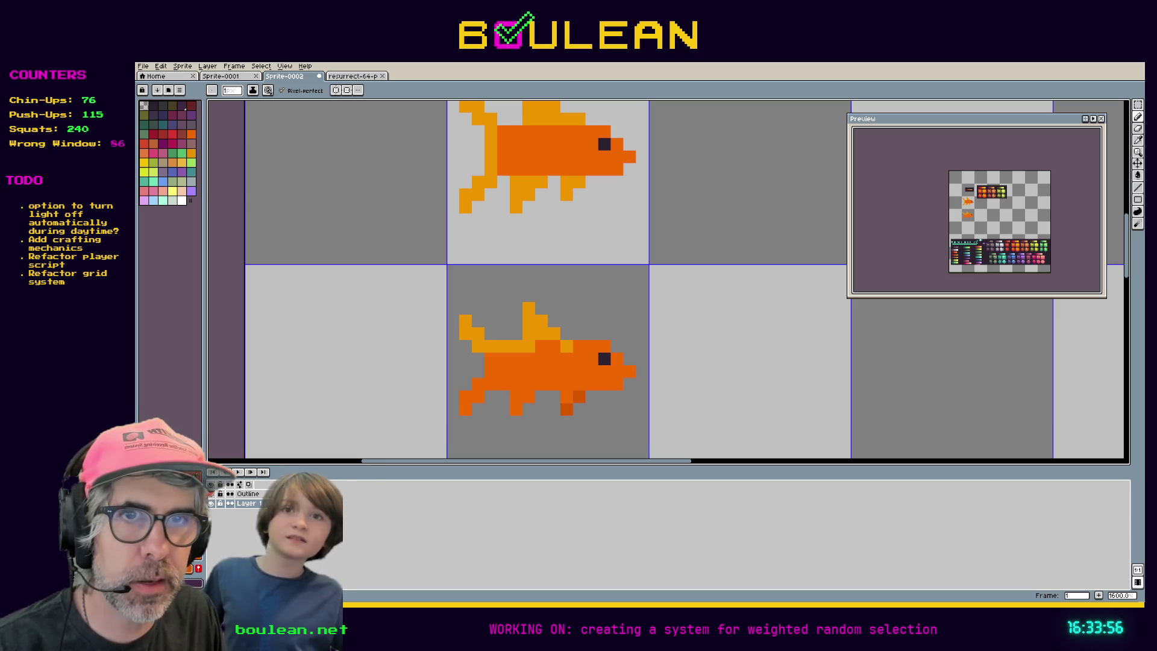
left_click_drag(528, 397, 518, 397)
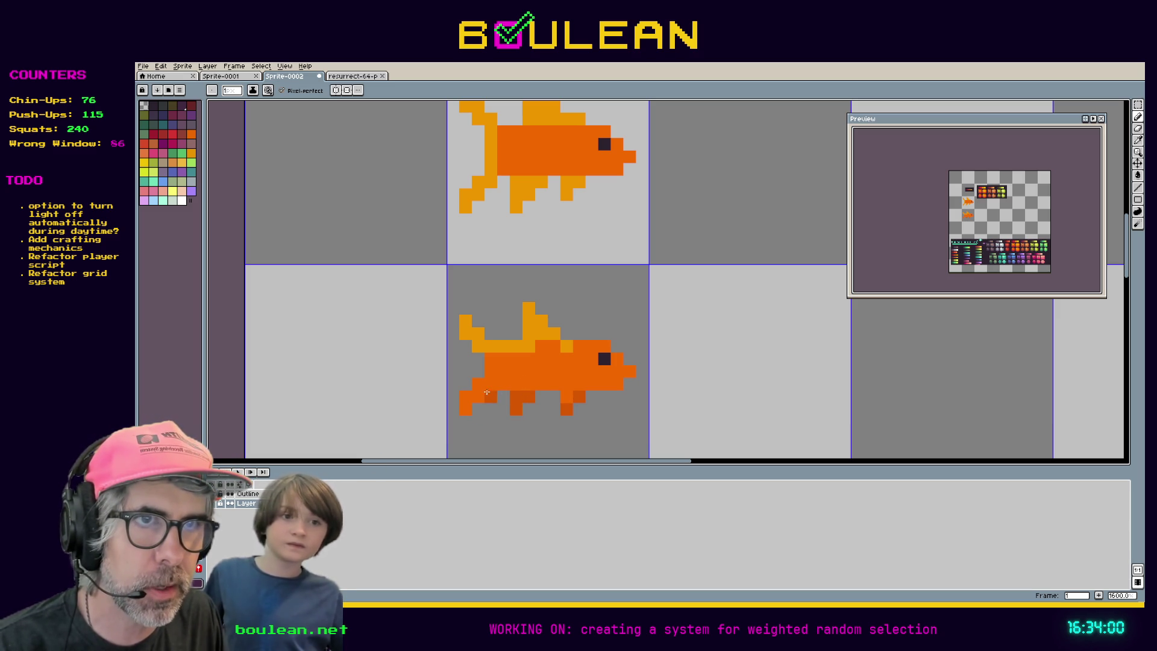
left_click_drag(465, 397, 465, 409)
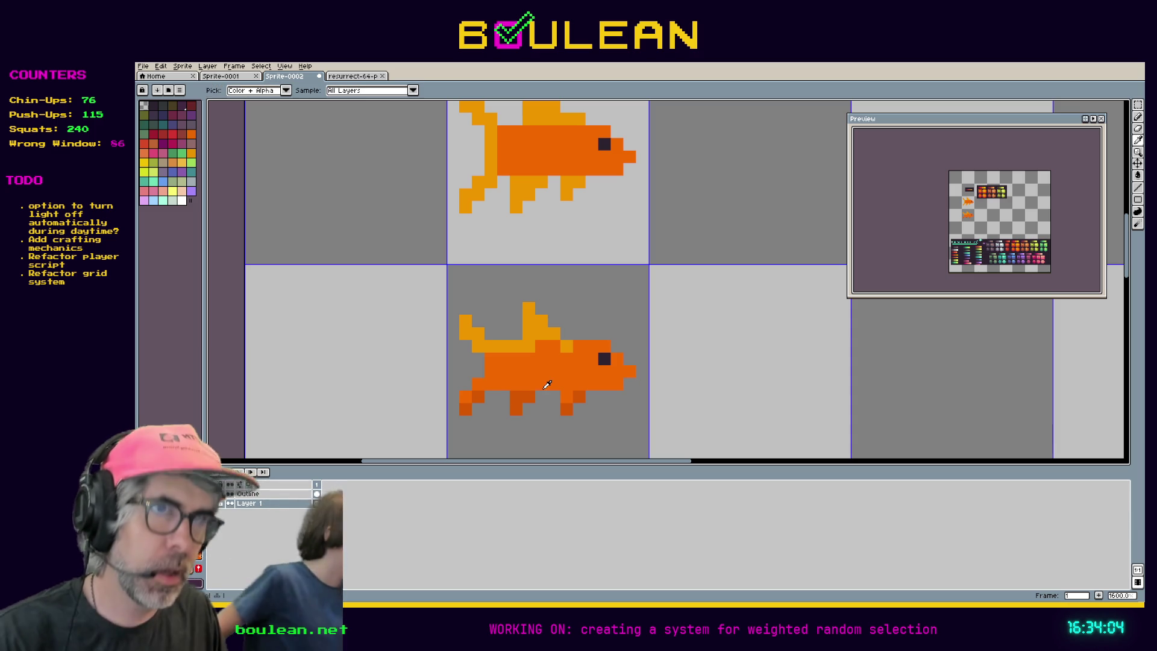
- Eyedrop the fish's body orange from the canvas again
key("i")
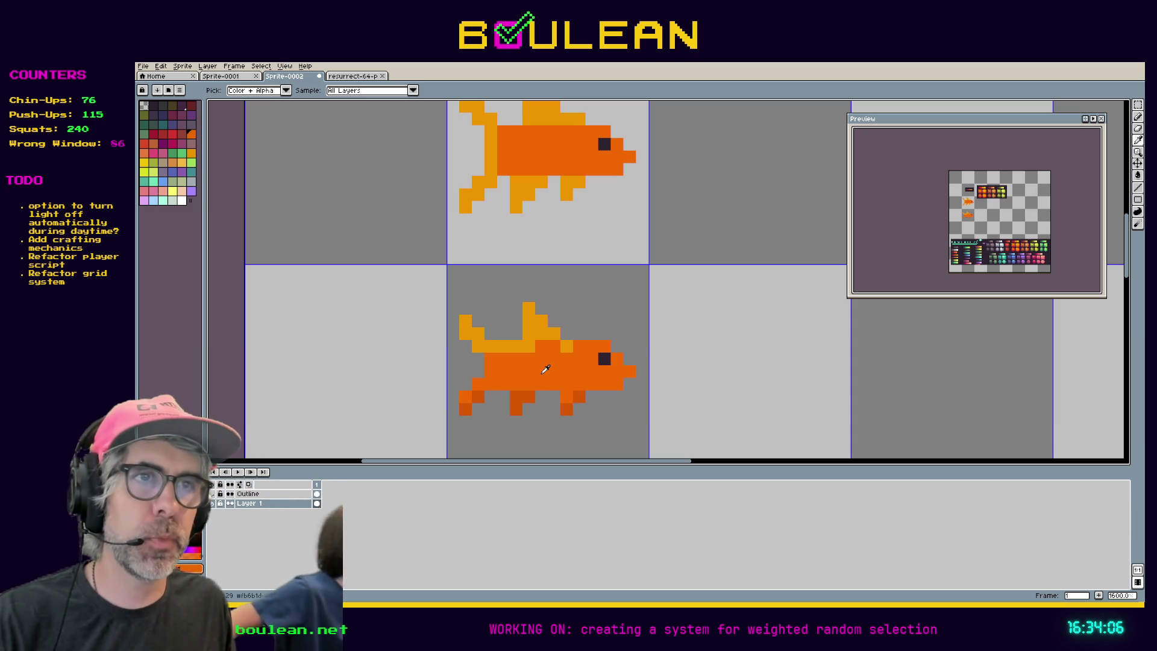
left_click(529, 374)
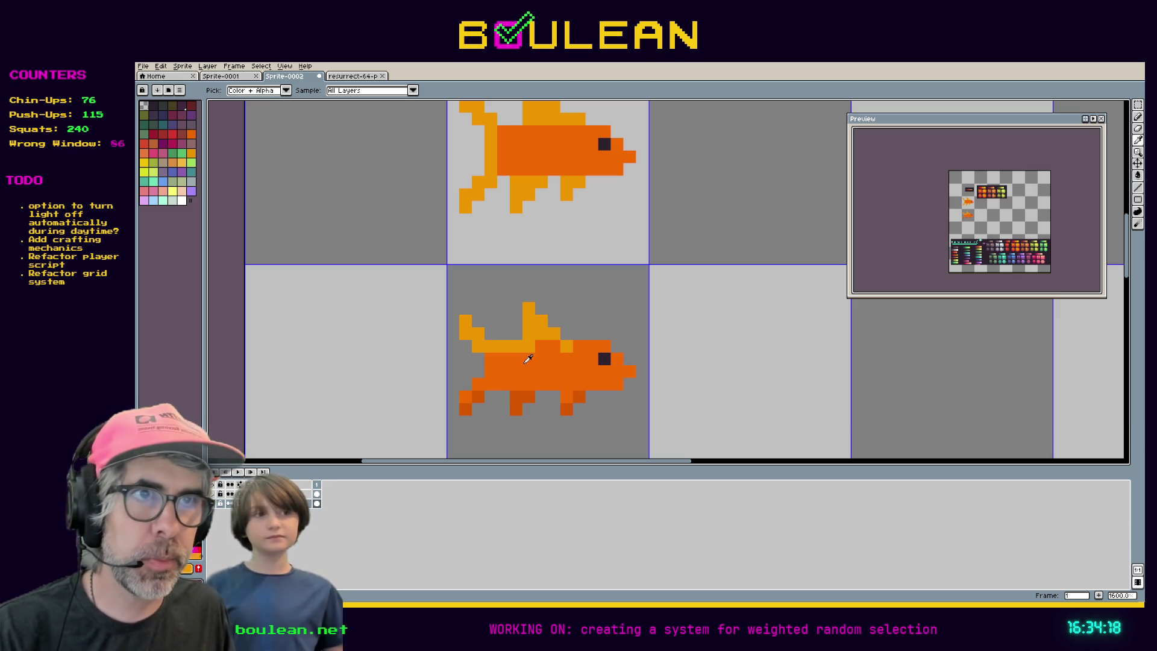
key("b")
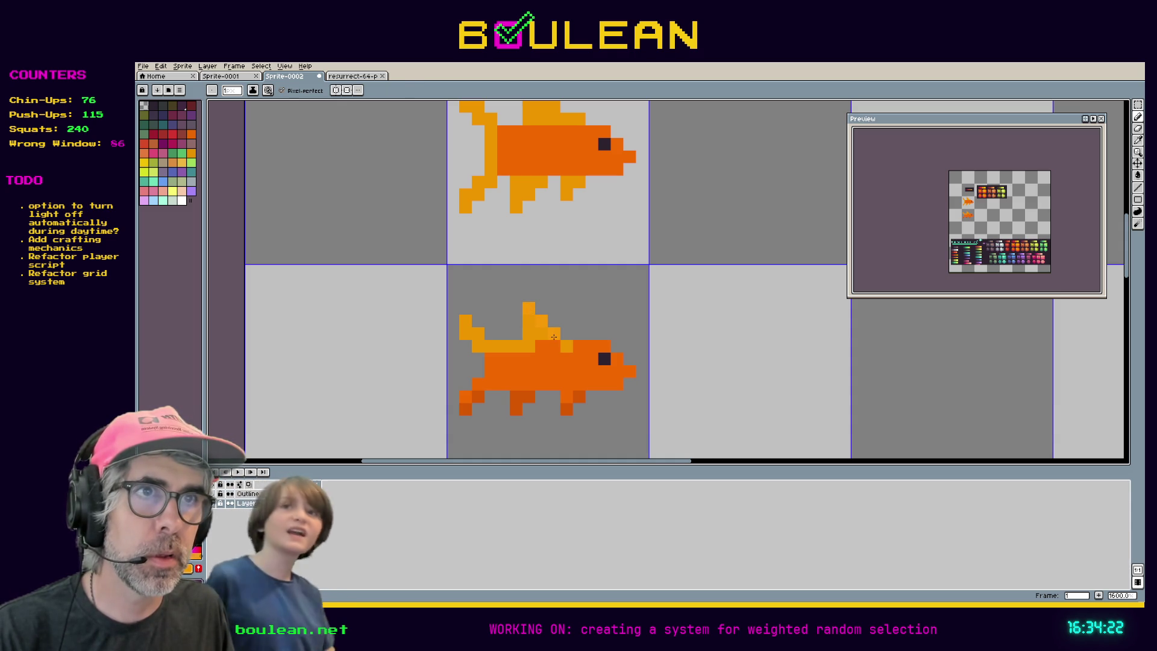
key("i")
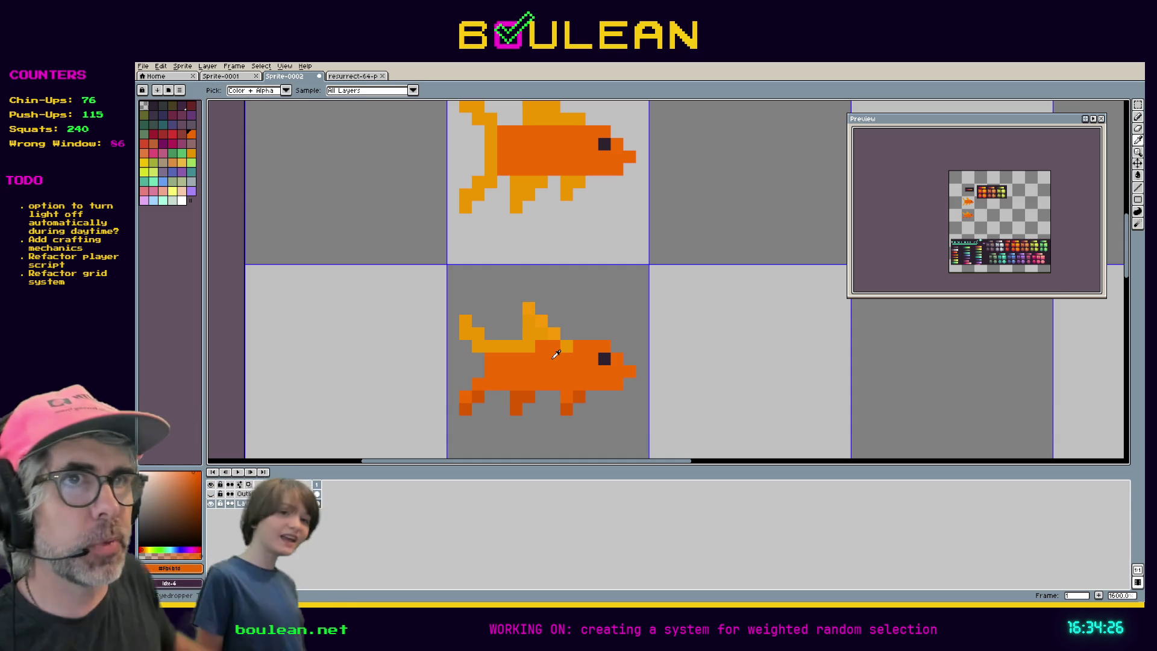
- Repaint the light-orange back band and tail fin pixels in the darker body orange
key("b")
left_click(528, 346)
left_click(503, 346)
left_click(515, 345)
left_click(506, 346)
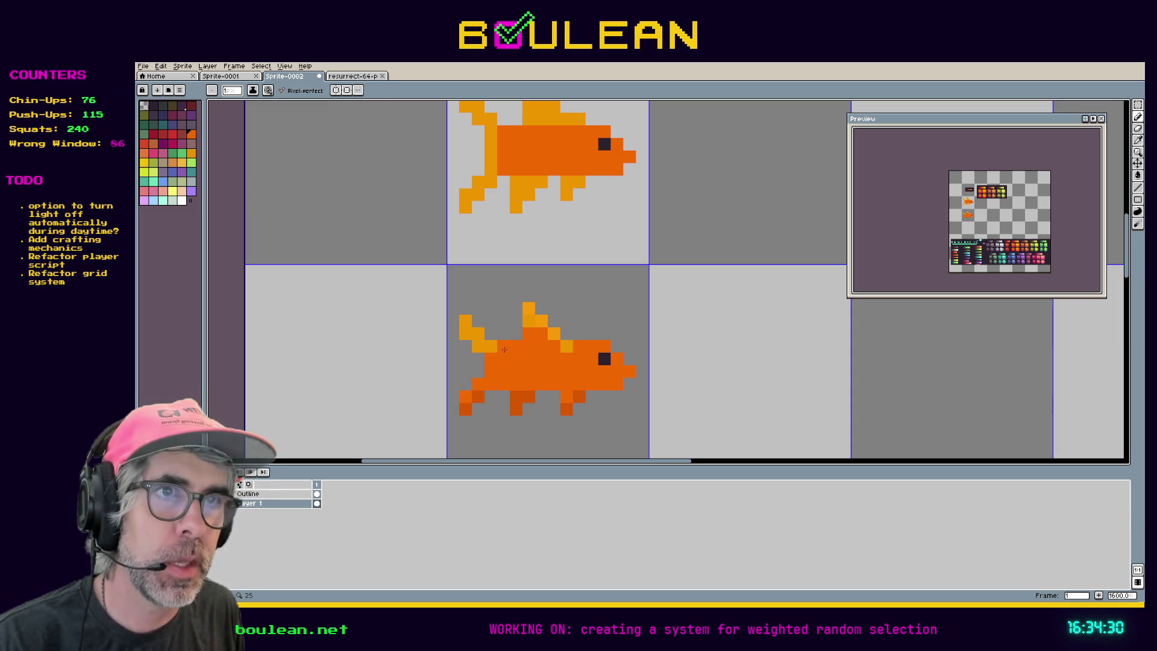
left_click(493, 347)
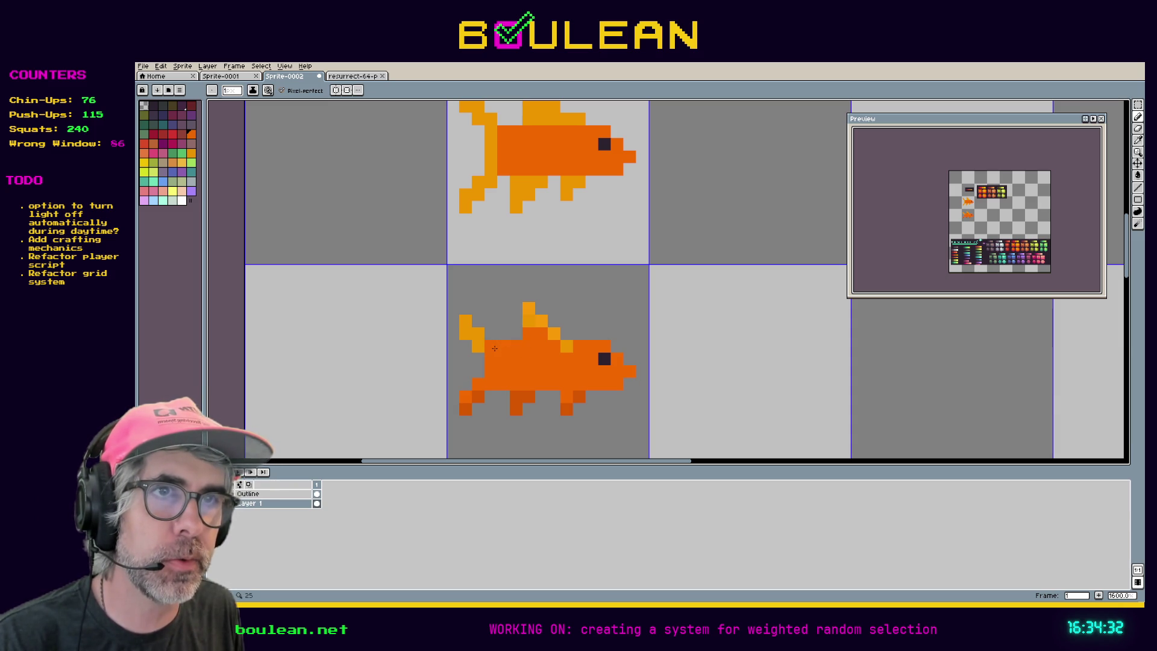
left_click(483, 347)
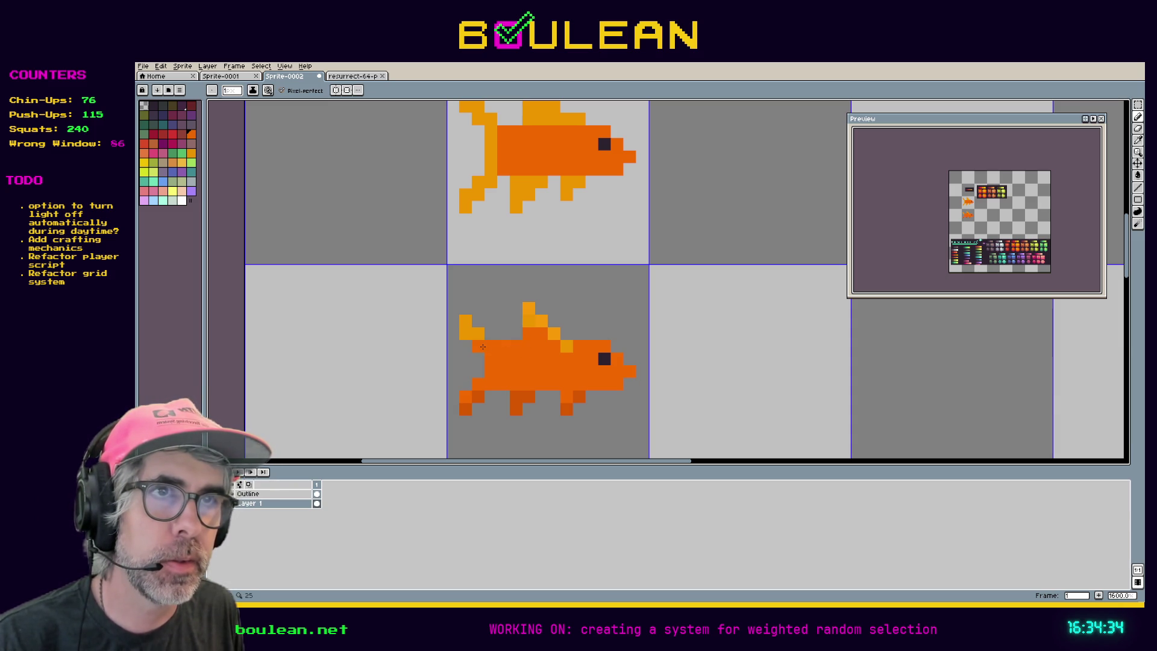
left_click(479, 335)
- Sample the fin's light orange and fill the gaps in the tail fin
key("i")
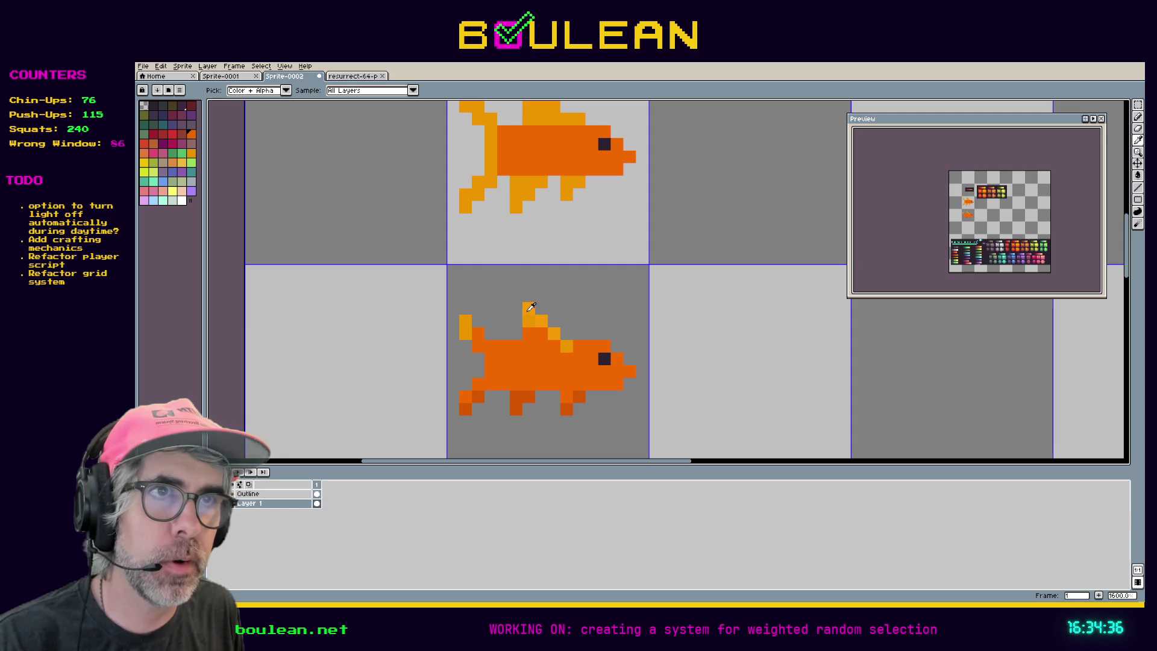
left_click(549, 318, "alt")
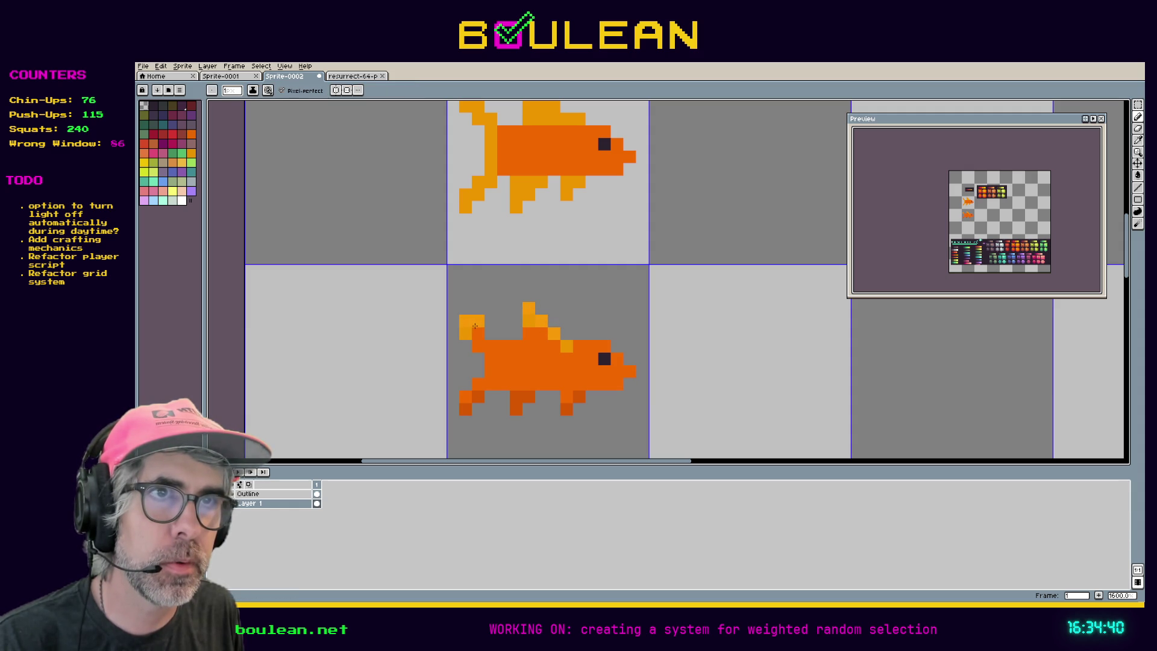
left_click(476, 334)
left_click(482, 343)
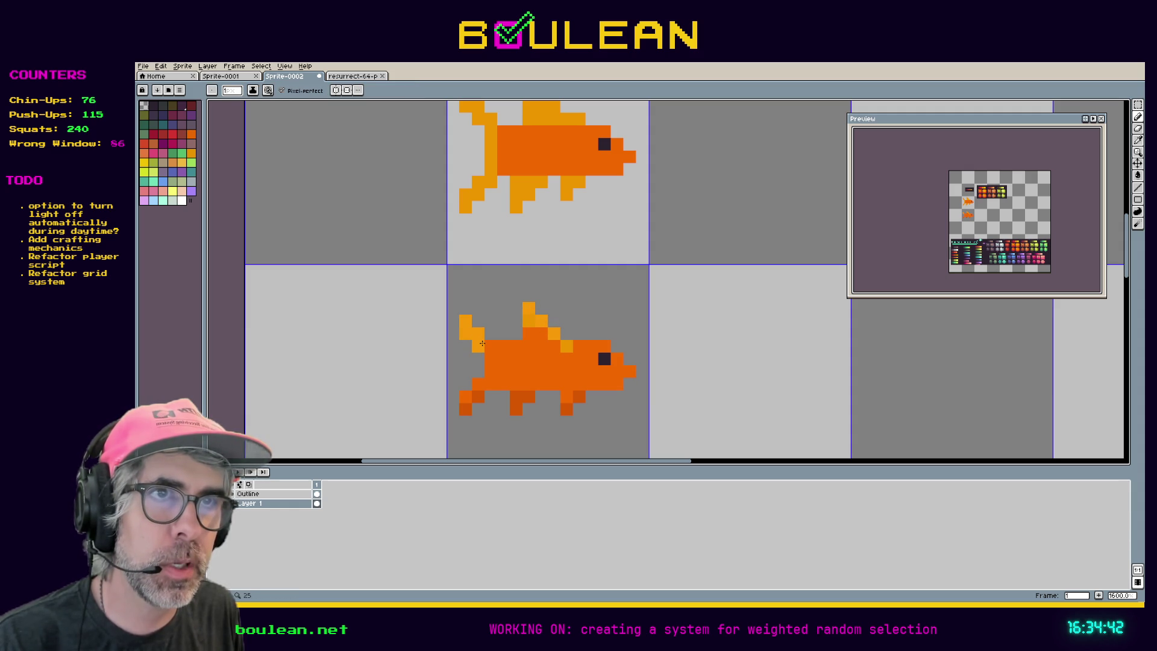
left_click(491, 347)
left_click(479, 359)
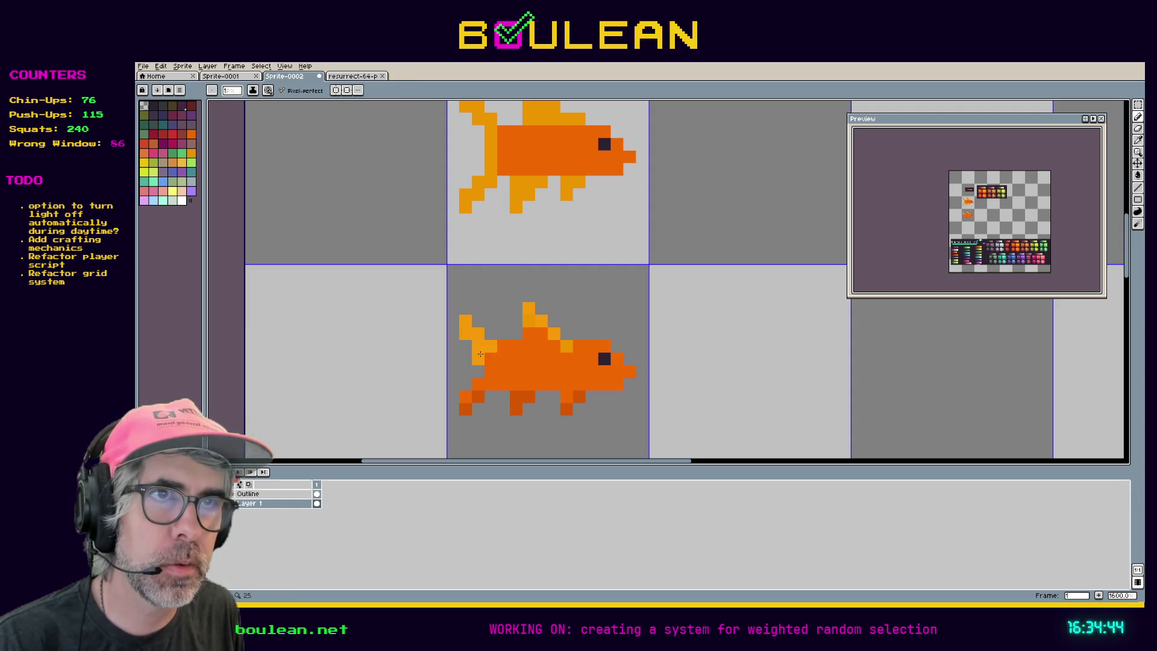
key("ctrl+z")
- Dot light-orange highlights along the back, near the head and on the body
left_click(503, 359, "alt")
left_click(530, 390)
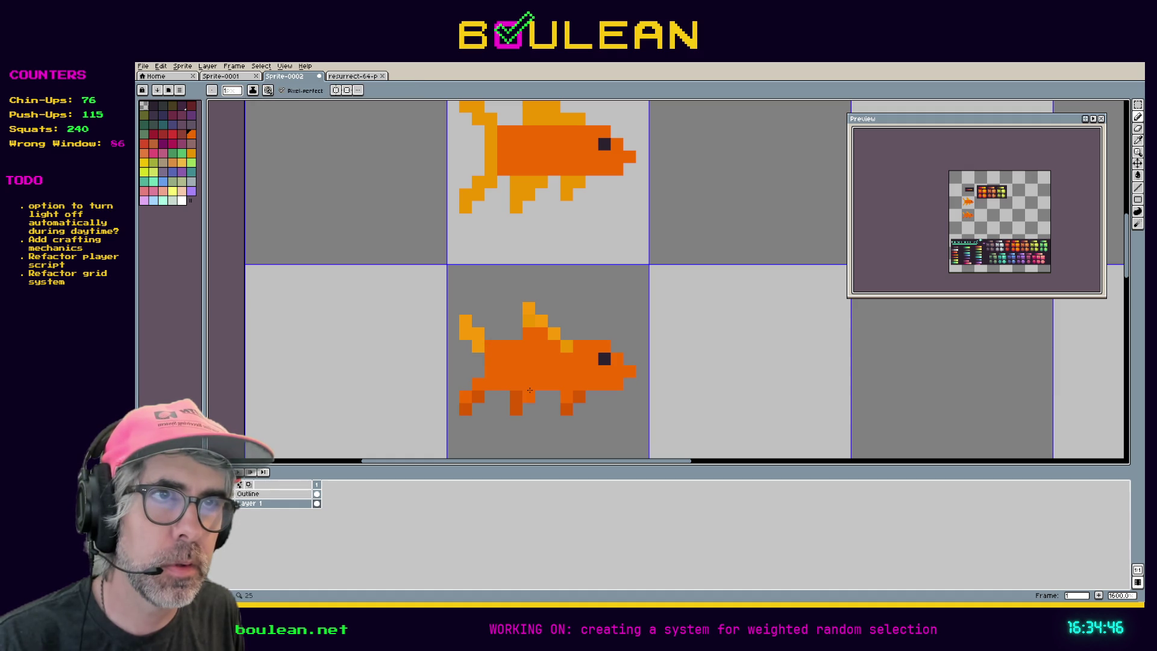
key("ctrl+z")
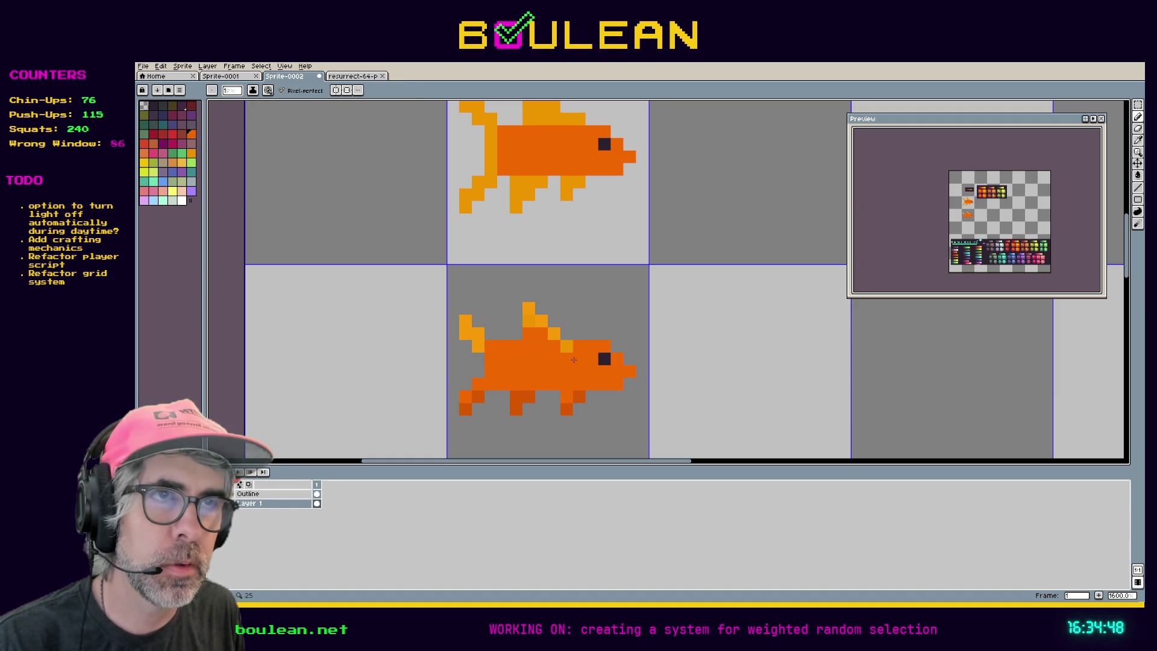
left_click(571, 346, "alt")
left_click(517, 347)
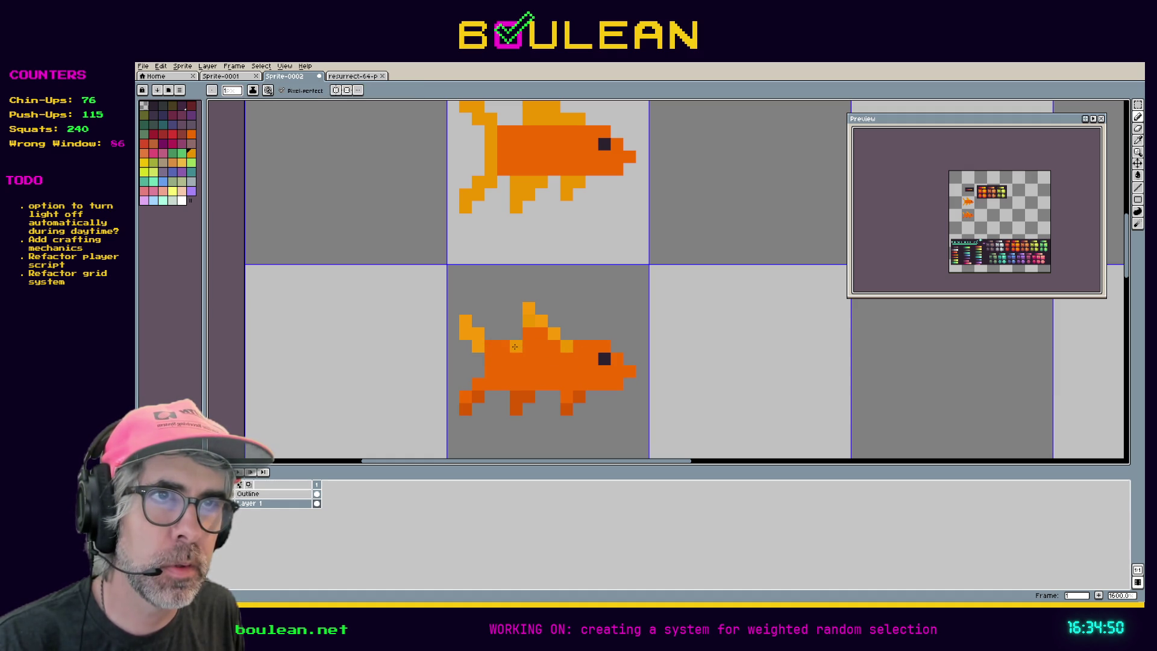
left_click(503, 347)
left_click(593, 345)
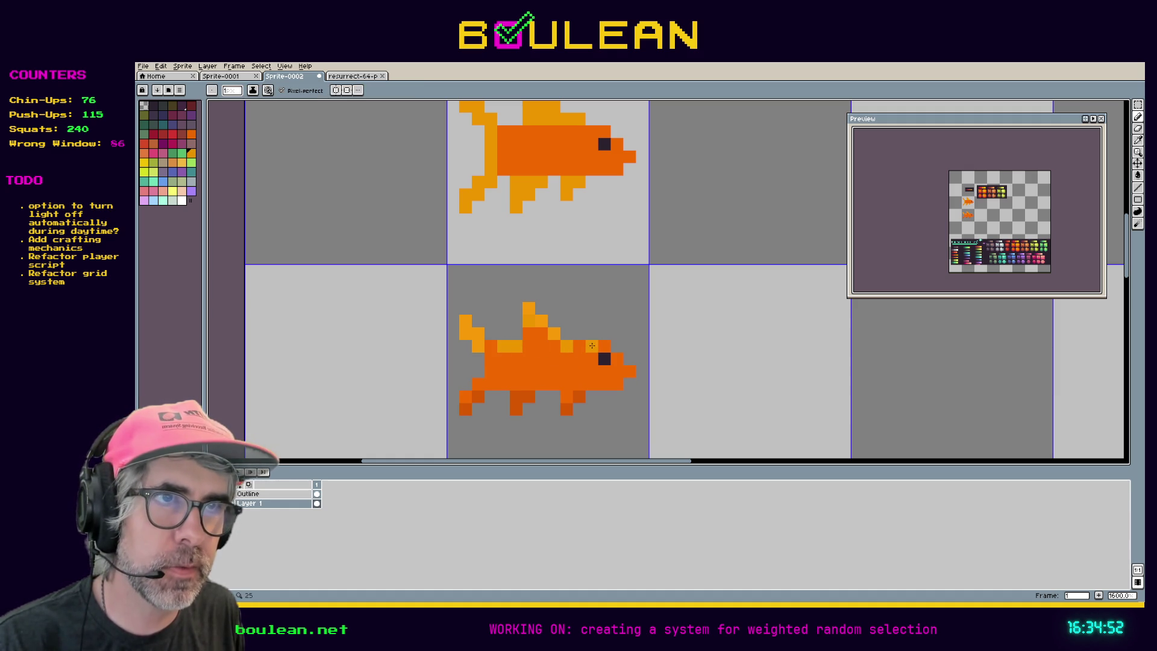
left_click(541, 385)
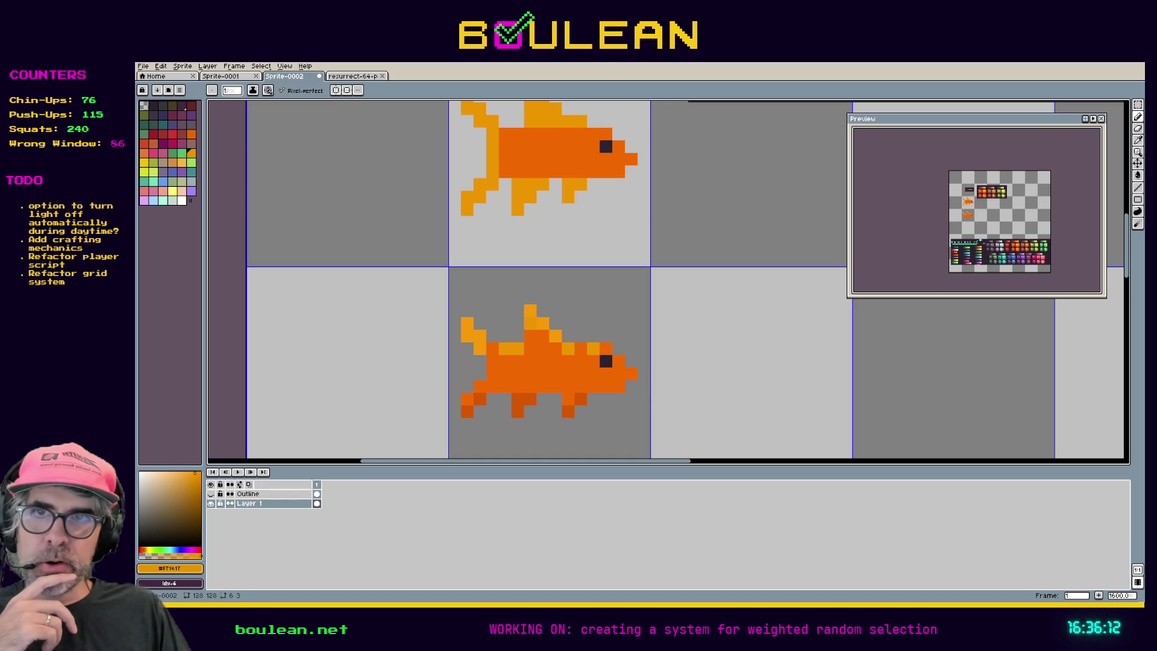
key("alt+Tab")
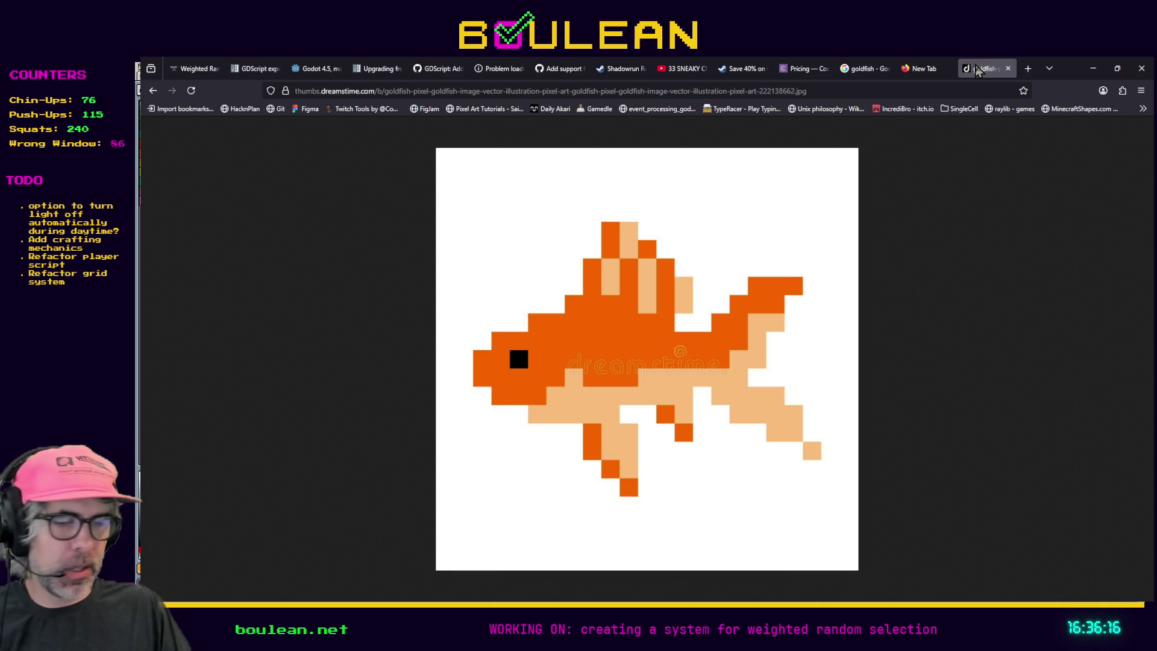
- Restore the Firefox goldfish reference window to a smaller size, then return to Aseprite
double_click(960, 75)
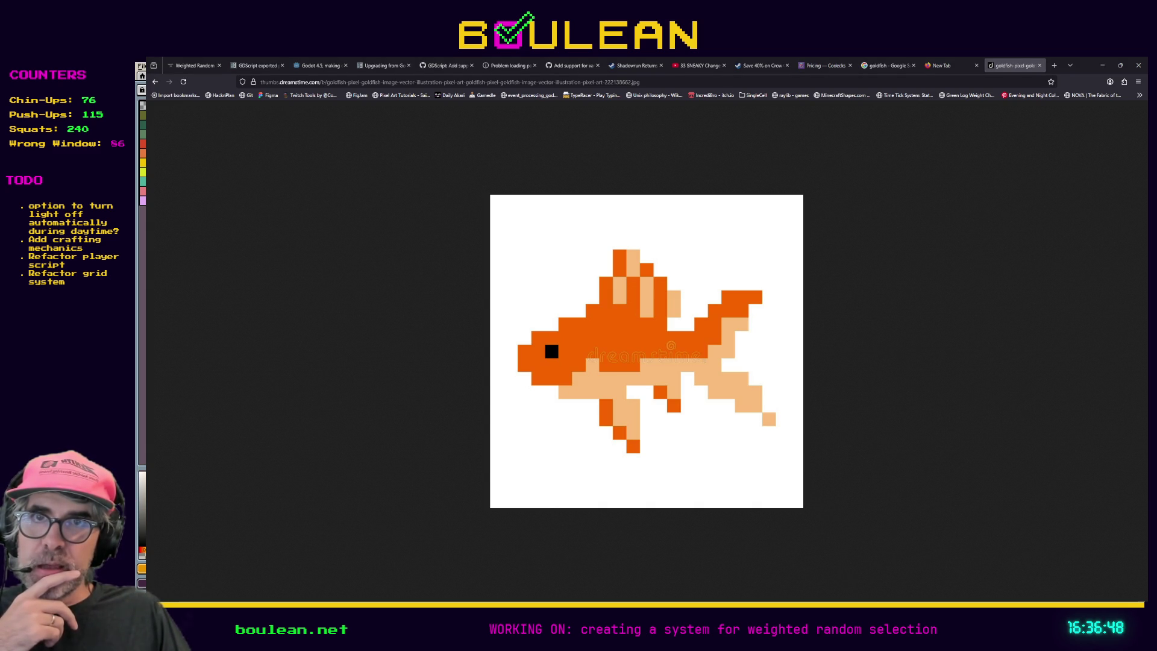
key("alt+Tab")
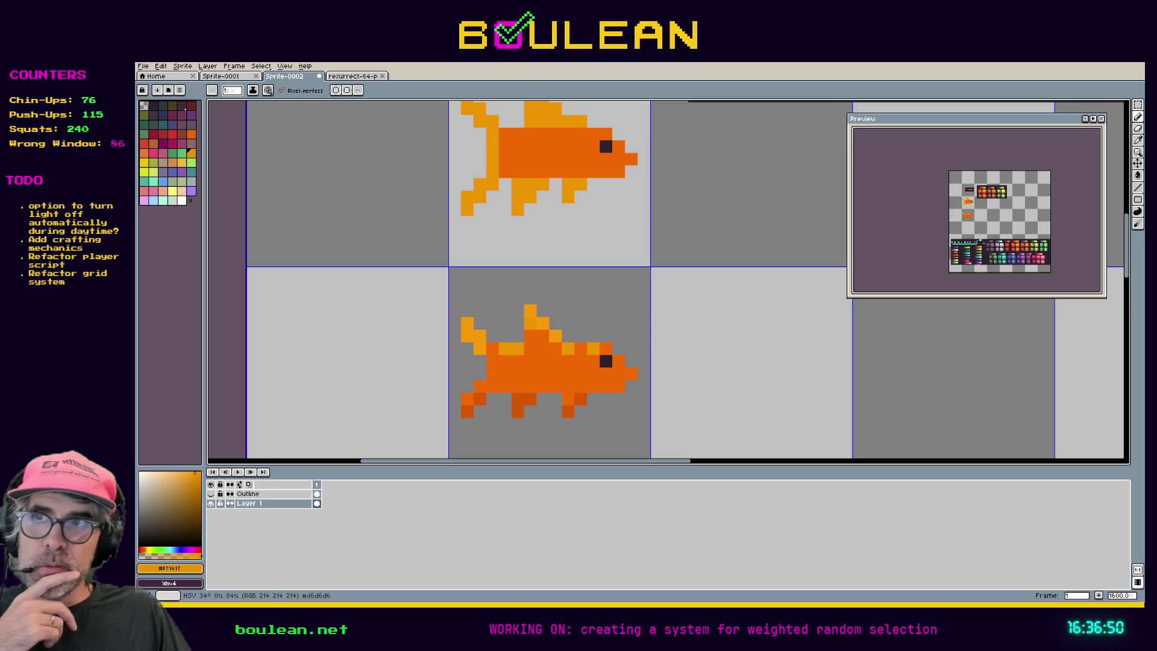
- Recheck the goldfish reference in Firefox, then pan Aseprite's canvas to centre the lower fish
key("alt+Tab")
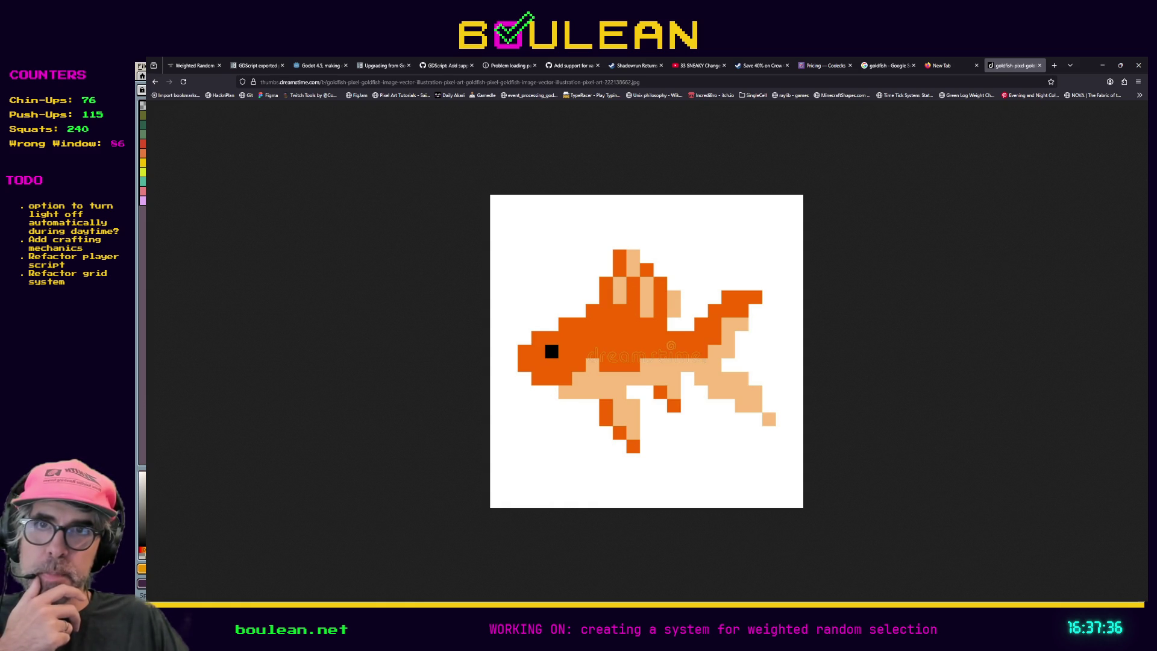
key("alt+Tab")
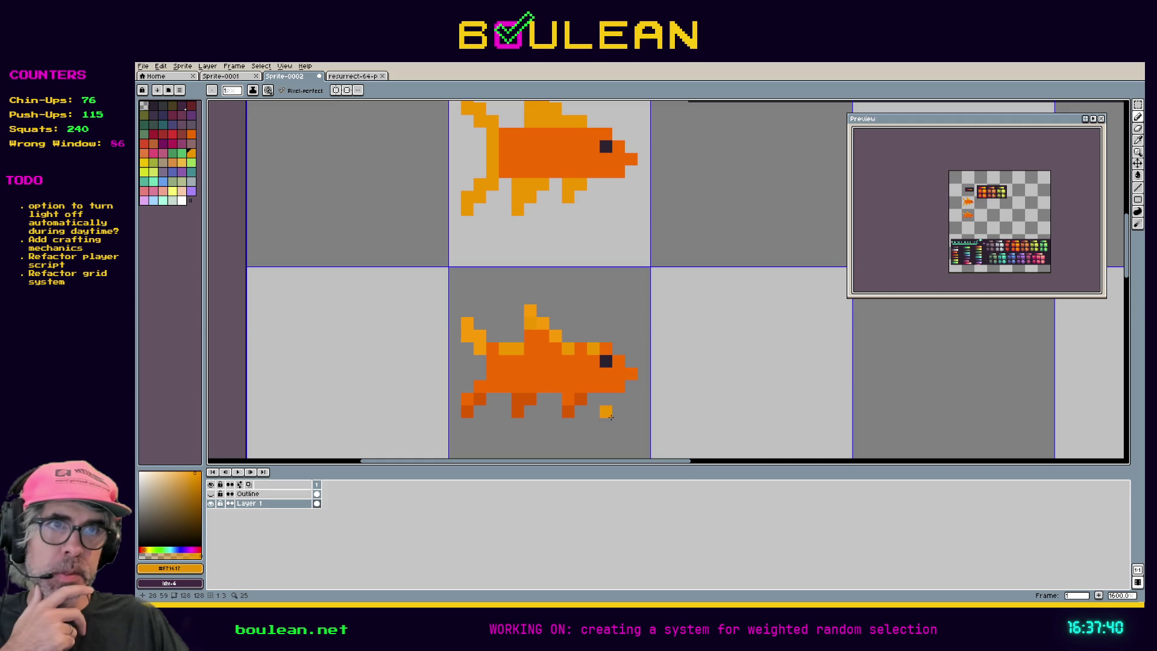
left_click_drag(544, 441, 602, 352)
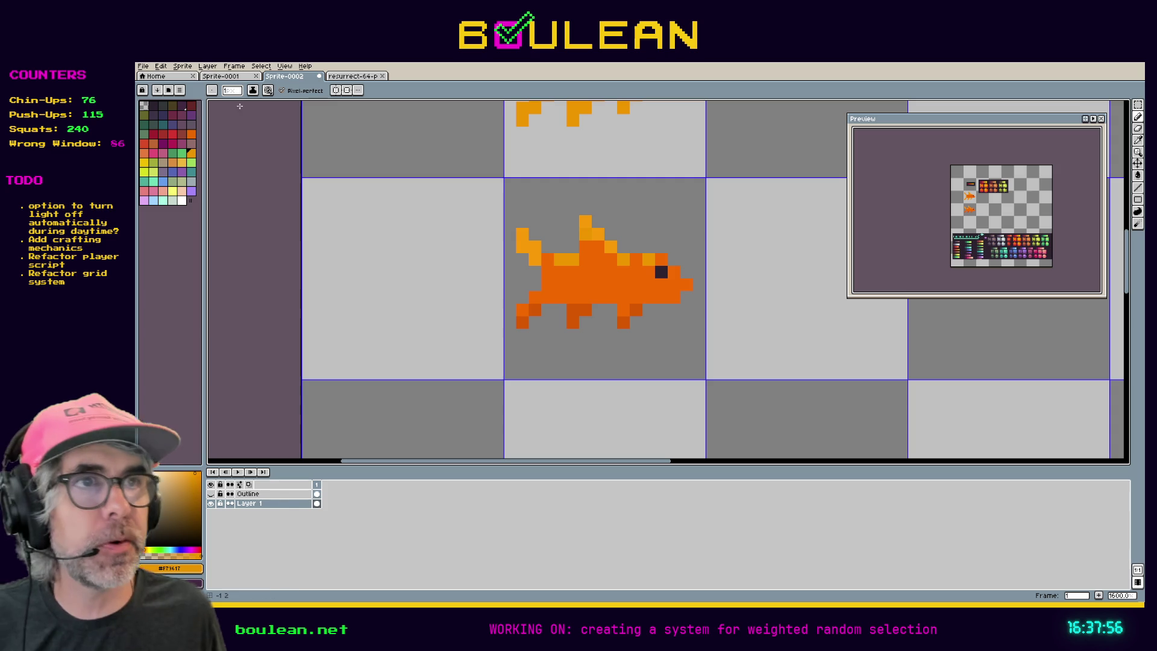
- Sample the dark-orange fin colour and pencil tail pixels stepping diagonally down-left from the fish's rear
key("i")
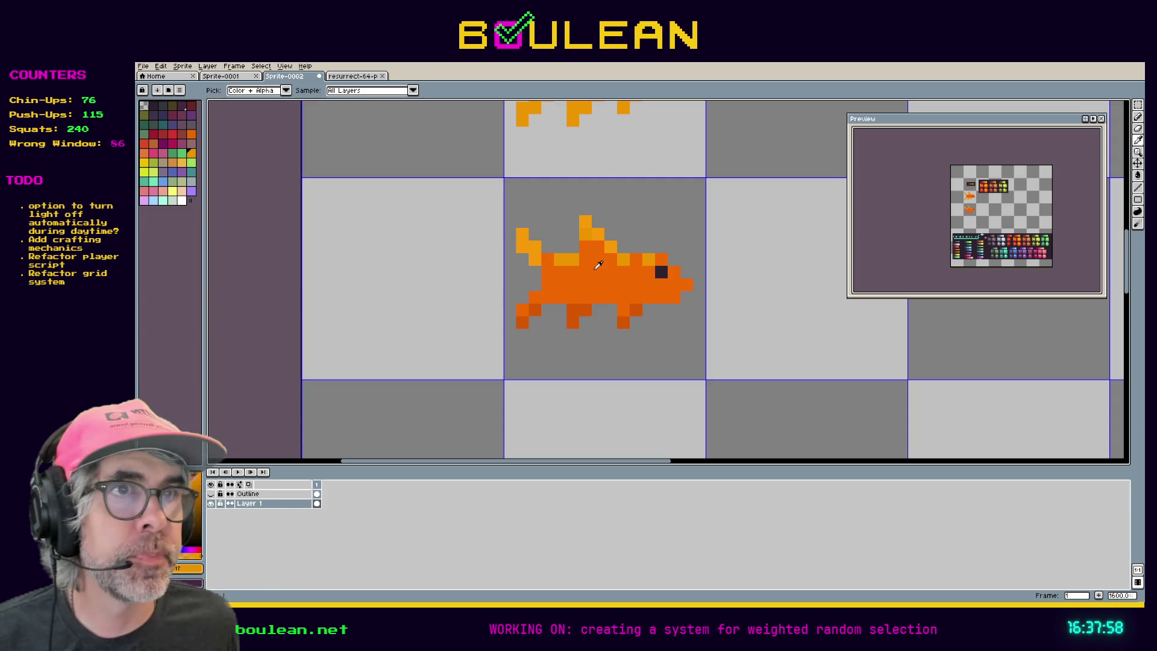
left_click(525, 312)
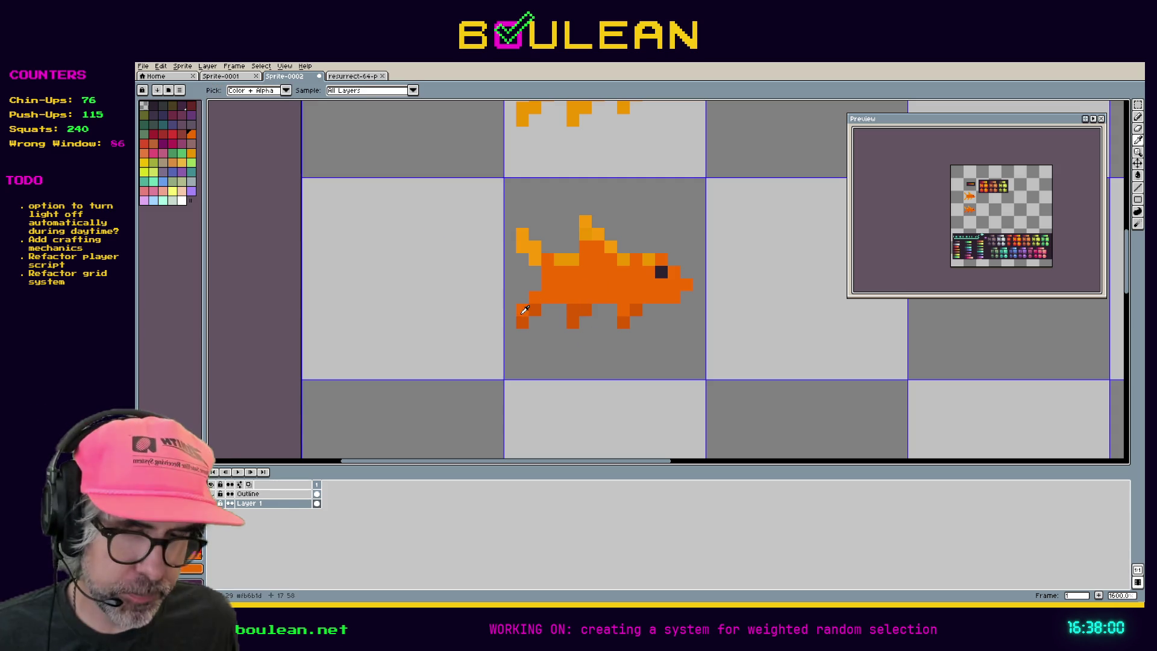
key("b")
left_click(535, 310)
left_click(522, 323)
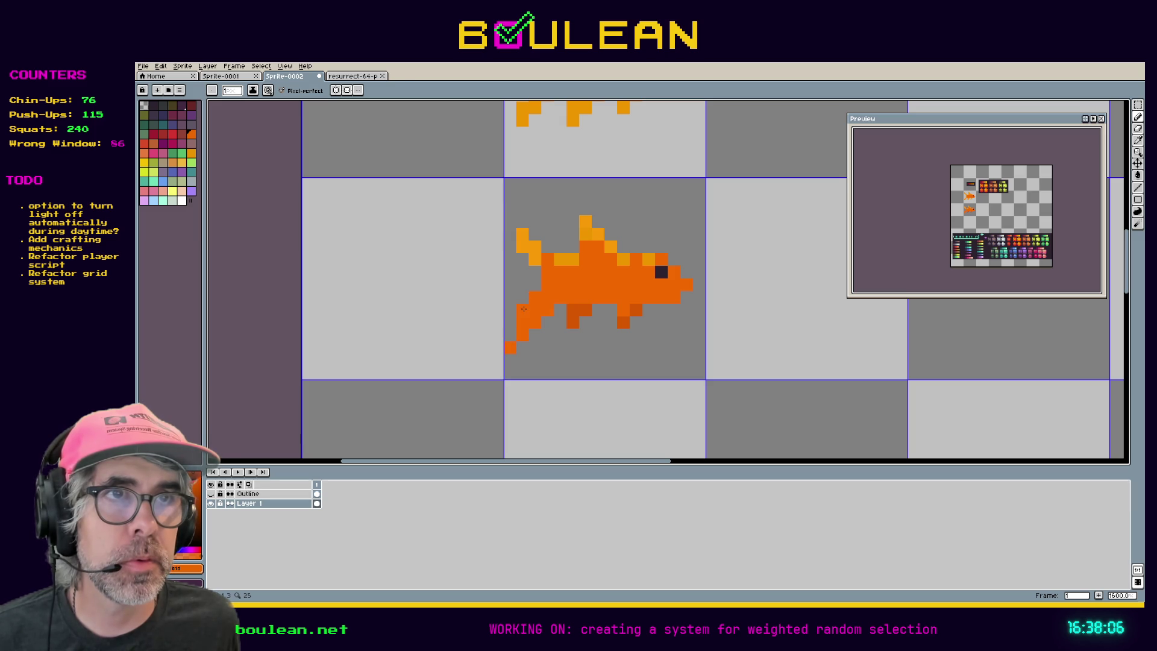
key("e")
key("b")
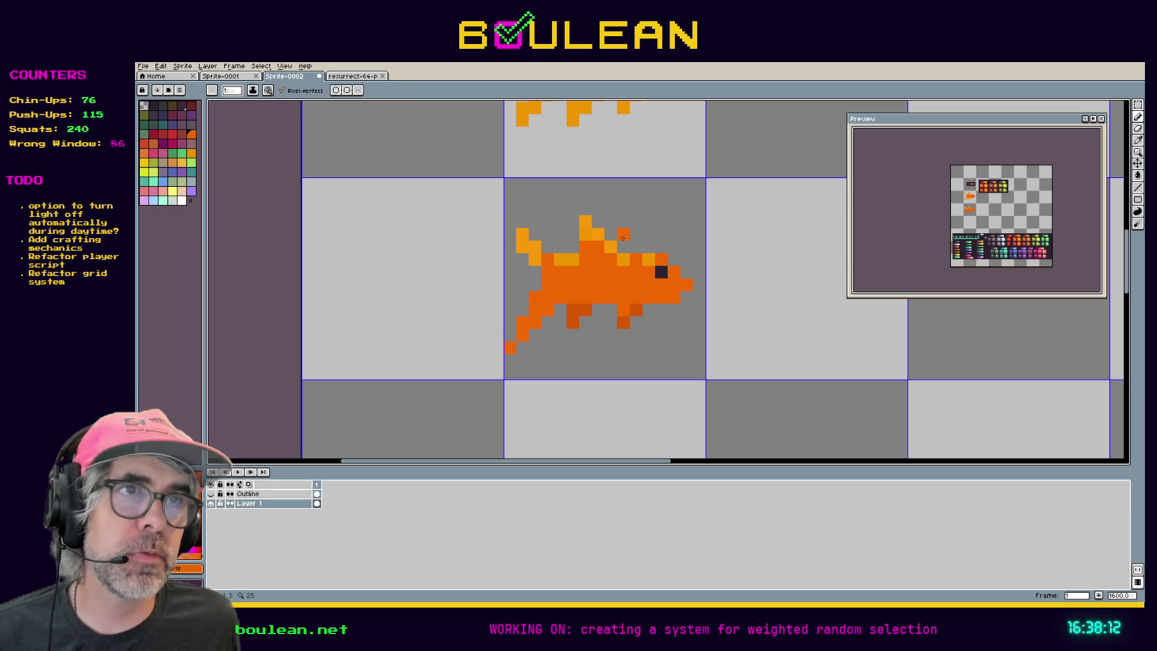
- Shift the canvas right, remove pixels at the tail's lower end, and erase the old light-orange tail fin
key("h")
left_click_drag(569, 344, 589, 345)
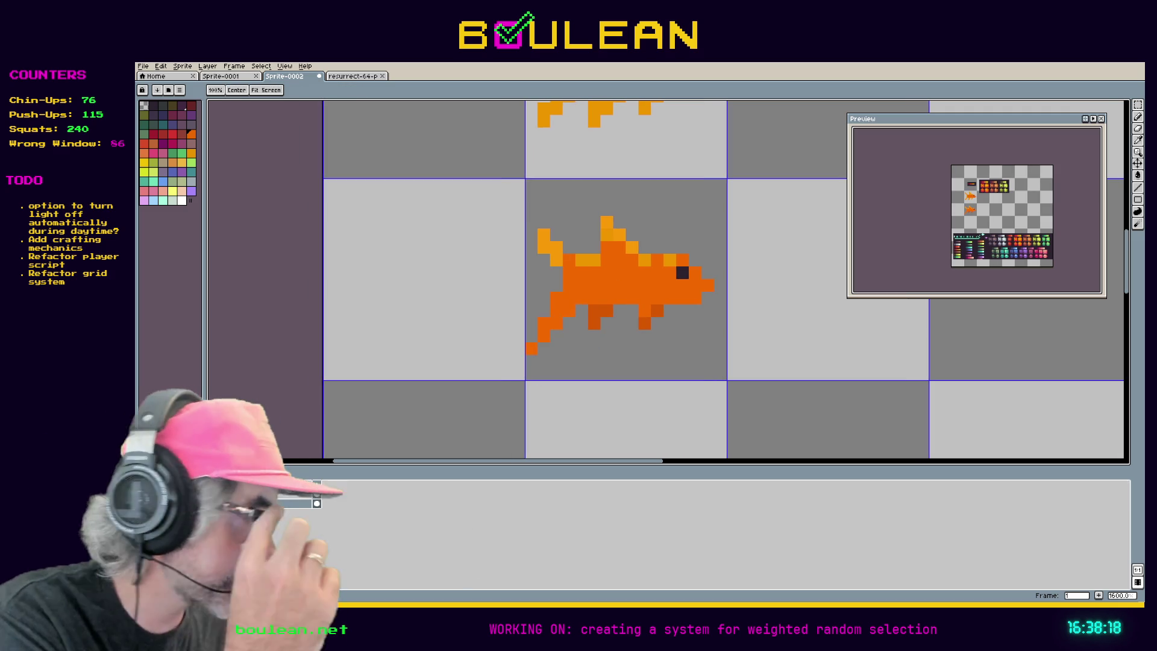
key("b")
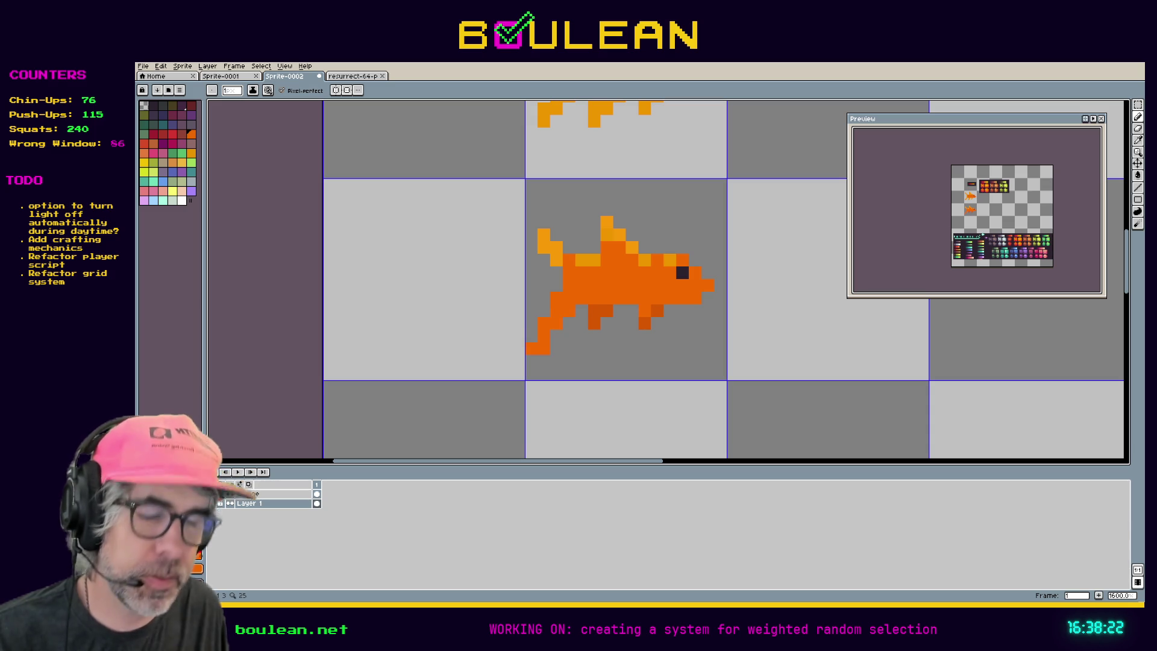
right_click(537, 348)
left_click(582, 361)
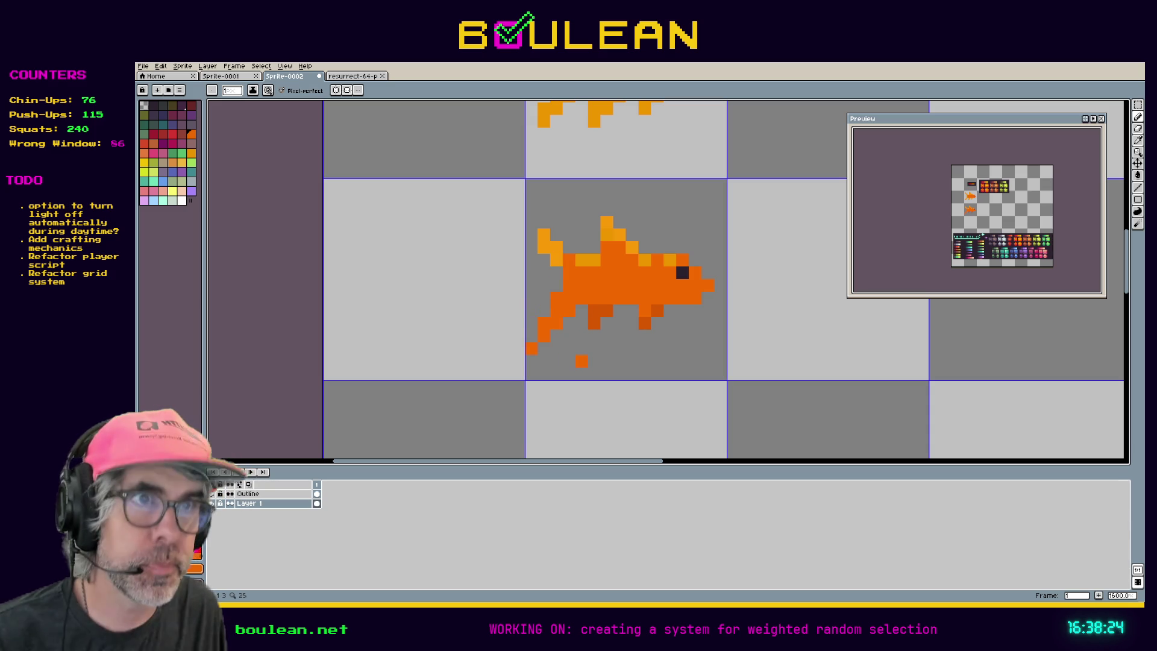
key("e")
mouse_move(556, 260)
left_mouse_down()
mouse_move(531, 247)
mouse_move(566, 308)
mouse_move(552, 297)
mouse_move(543, 335)
left_mouse_up()
- Erase the two stray orange pixels below the lower fish
left_click(531, 348)
left_click(582, 361)
key("i")
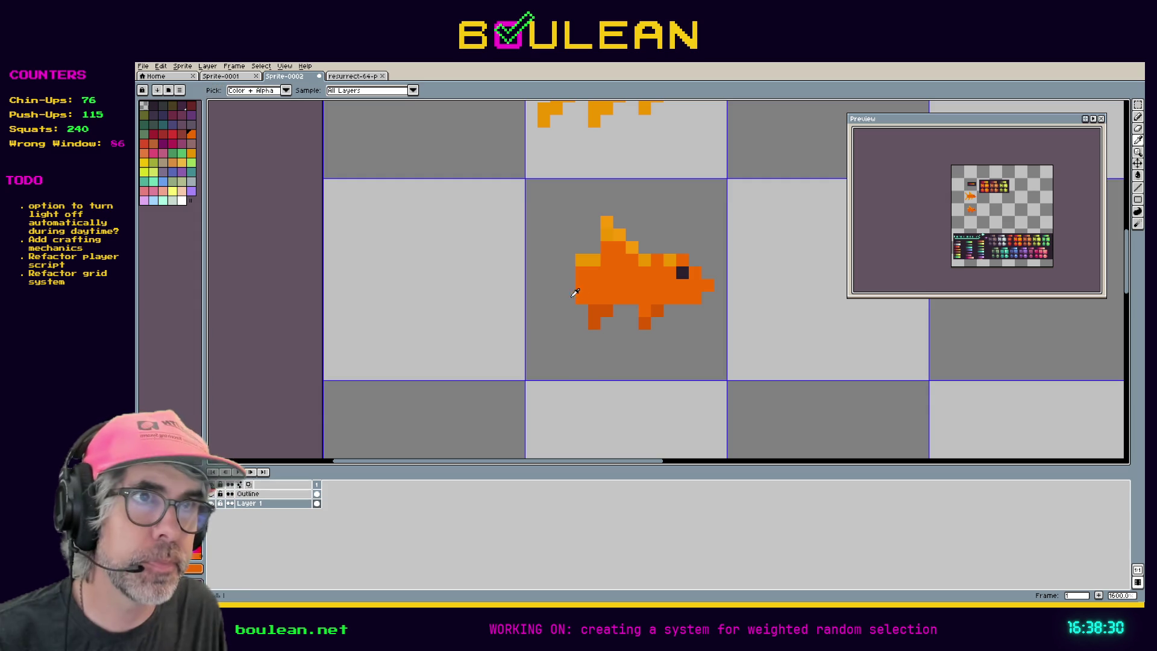
key("b")
- Draw new orange tail pixels trailing down-left and reaching up-left, recolouring the back's leftmost yellow pixel orange
left_click(564, 312)
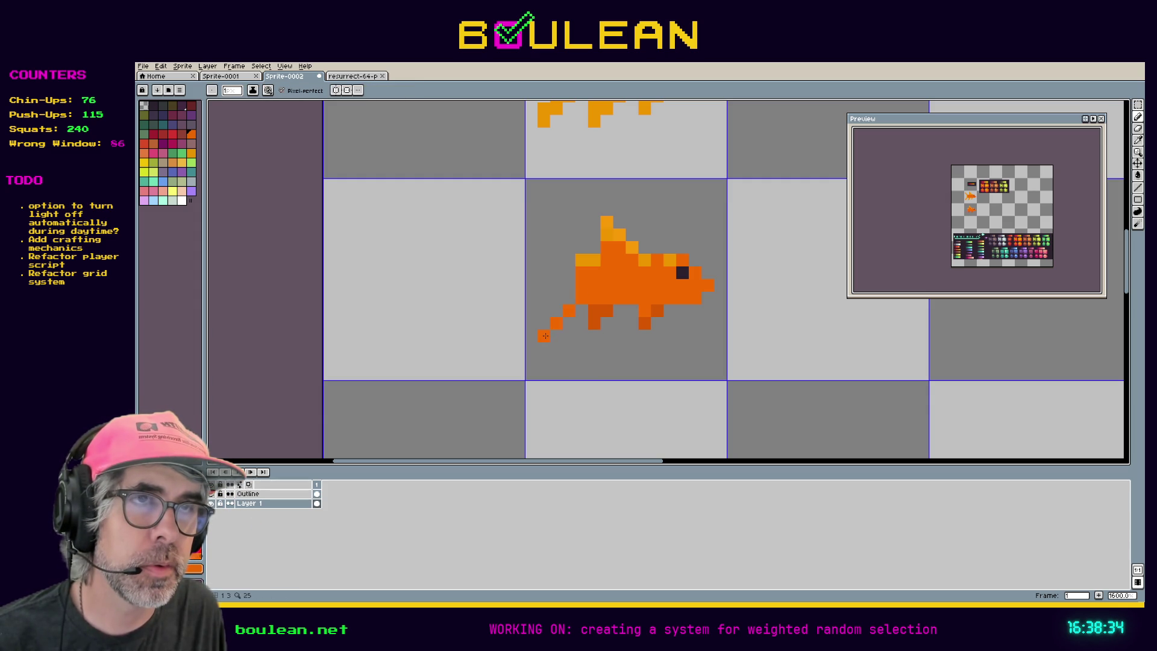
left_click(554, 316)
left_click_drag(559, 329, 568, 318)
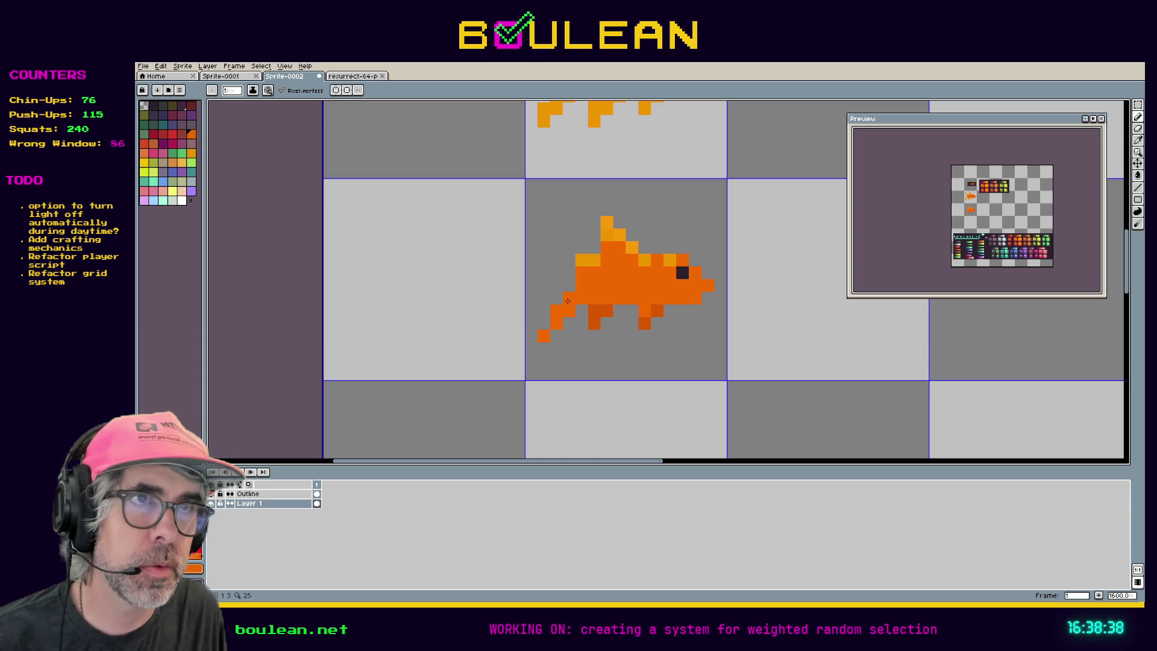
left_click(569, 255)
left_click(555, 236)
left_click(549, 287)
left_click(576, 255)
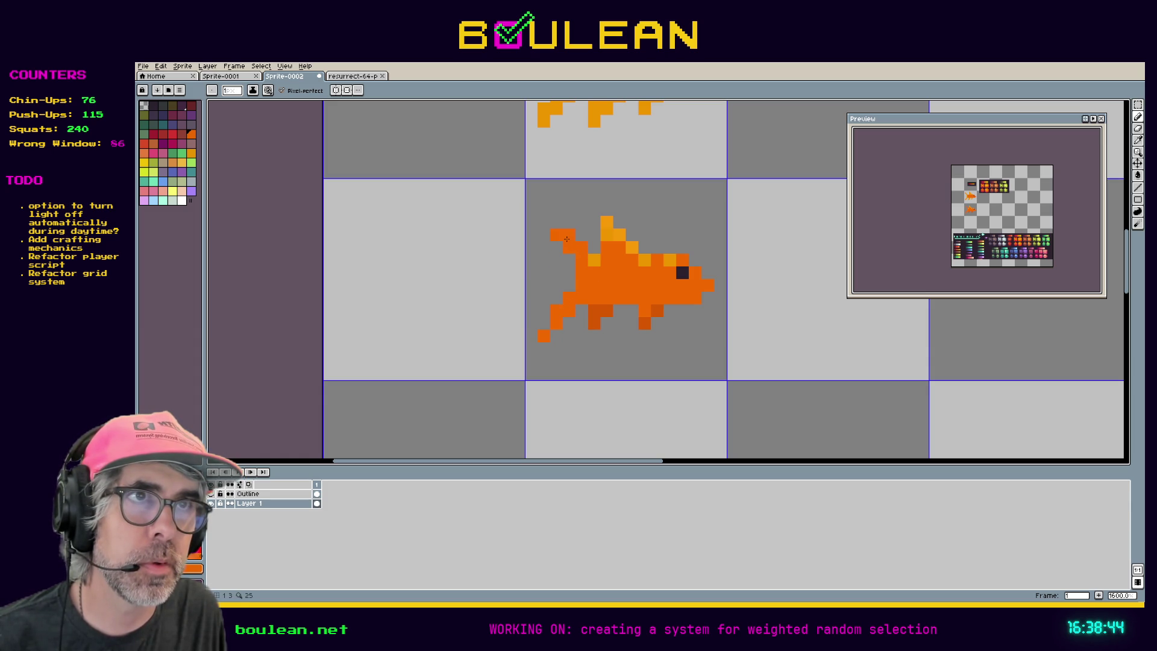